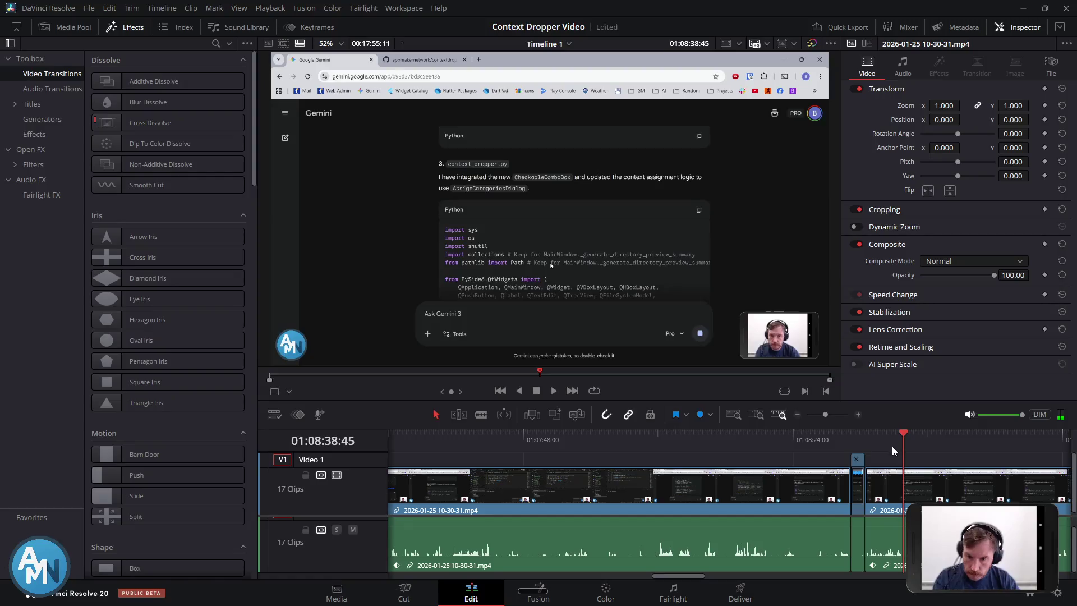
Blade the clip at the start and end of the section to cut out
left_click(1010, 444)
key("space")
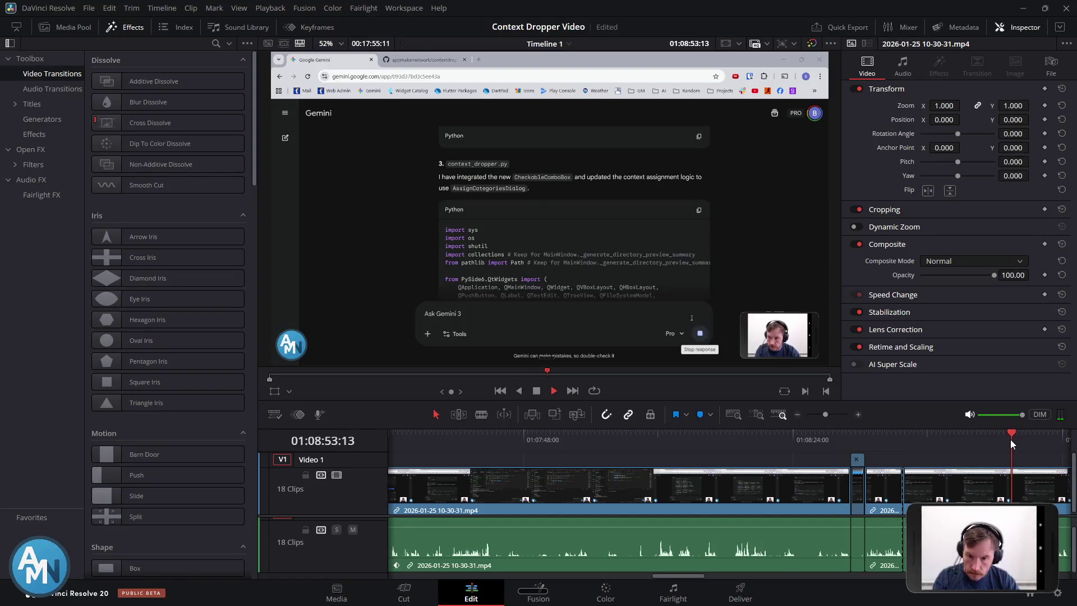
key("space")
left_click(1018, 440)
left_click(1020, 440)
key("ctrl+b")
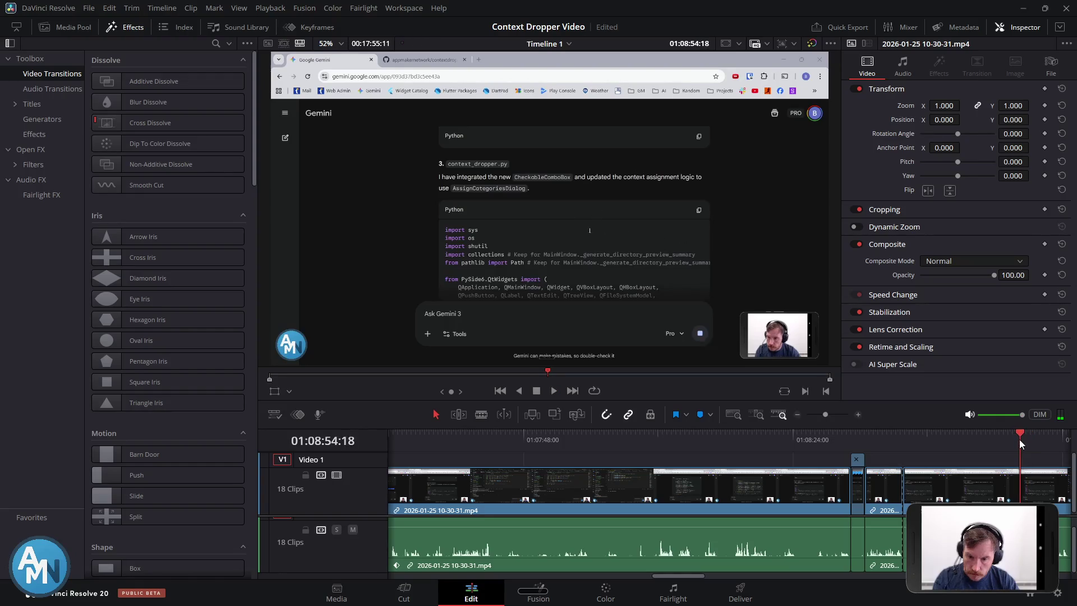
Speed the cut-out section up to 400%
key("ctrl+r")
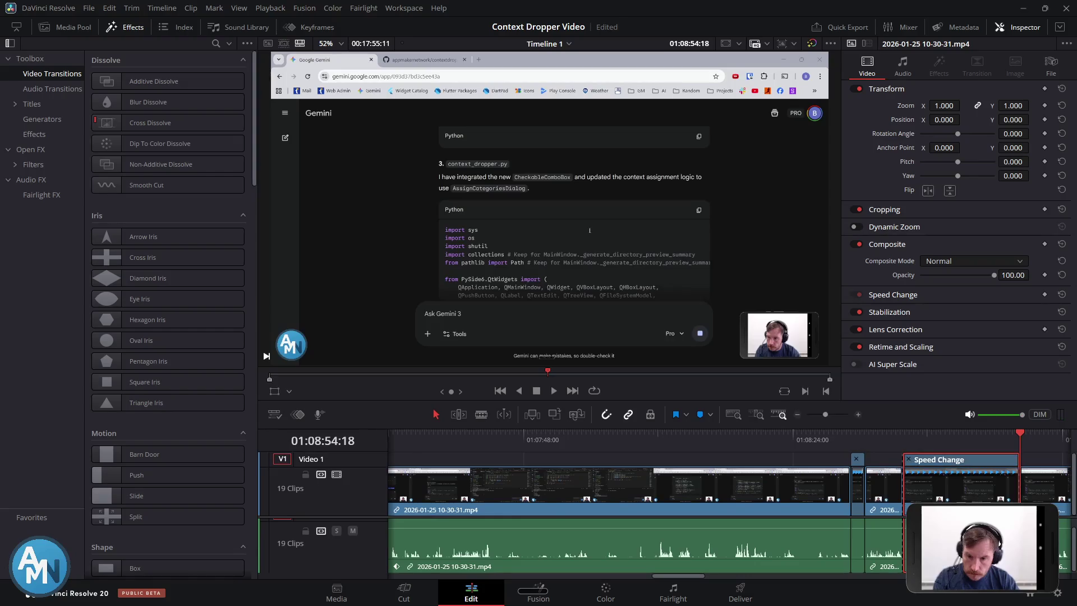
left_click(965, 505)
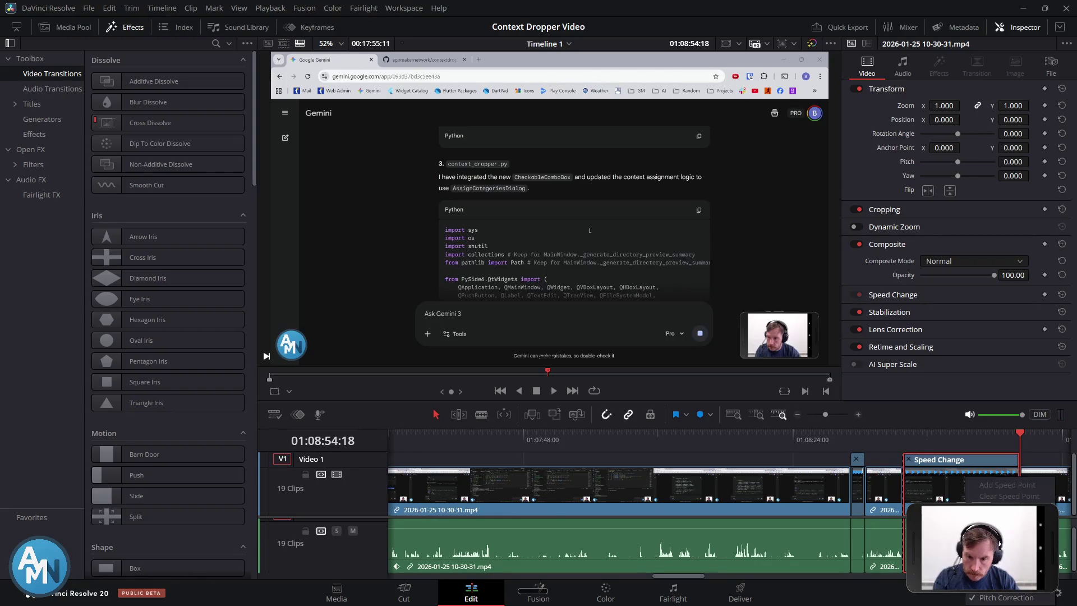
mouse_move(1004, 507)
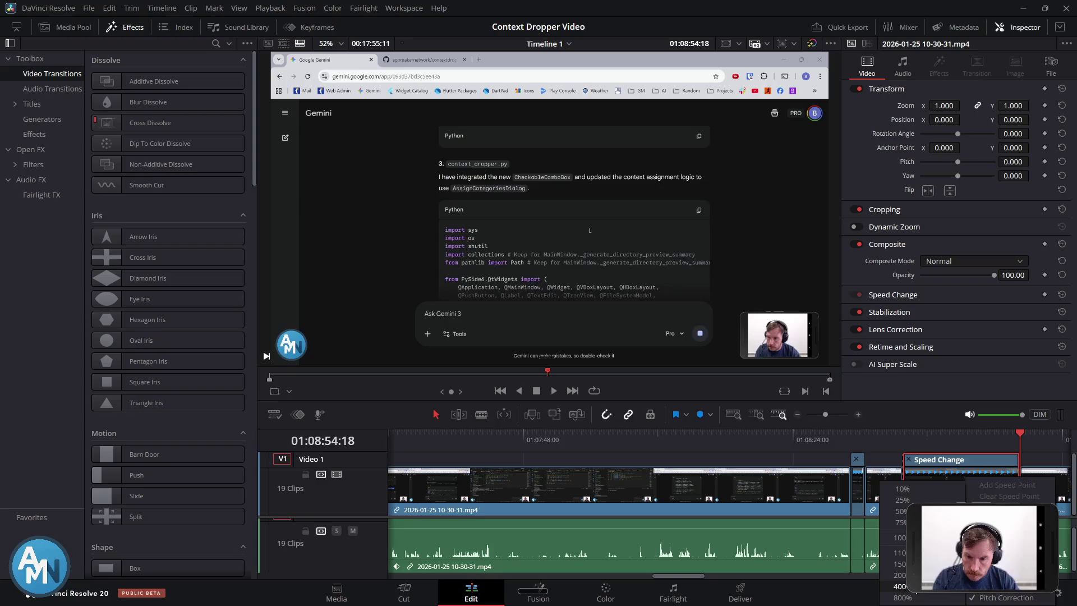
left_click(901, 586)
Delete the gap after the sped-up section and play back the edit
left_click(970, 493)
key("Delete")
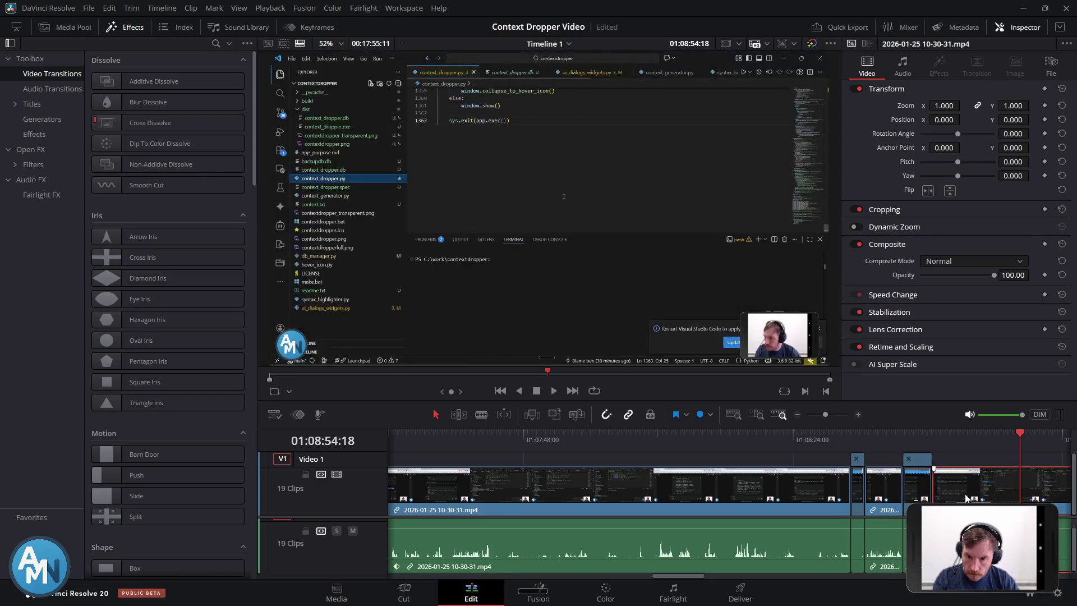
left_click(902, 437)
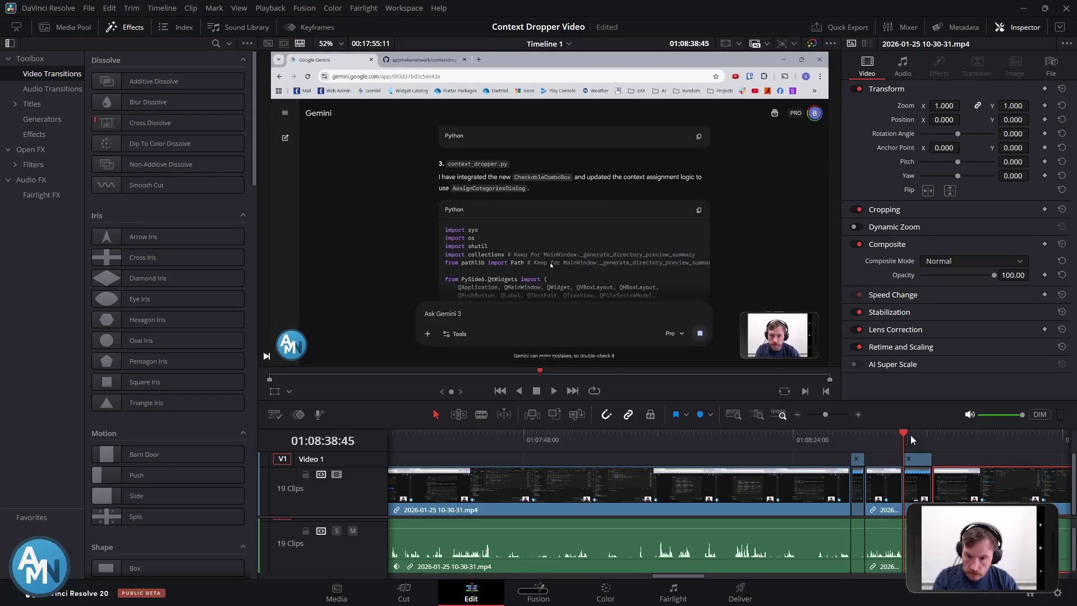
key("space")
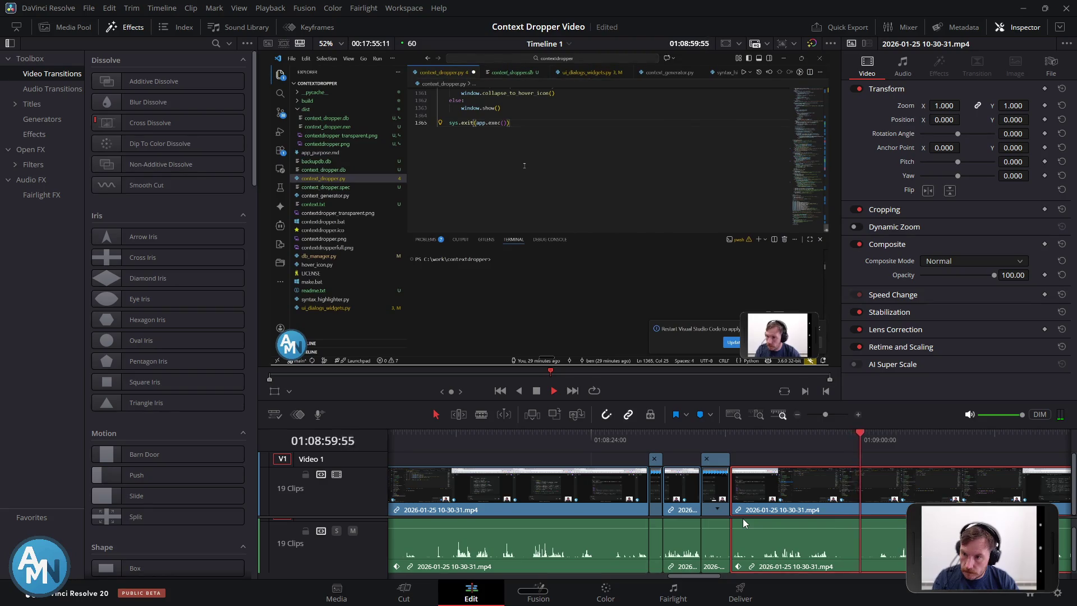
Replay the sped-up section and zoom the timeline in around the playhead
key("space")
left_click(823, 446)
key("space")
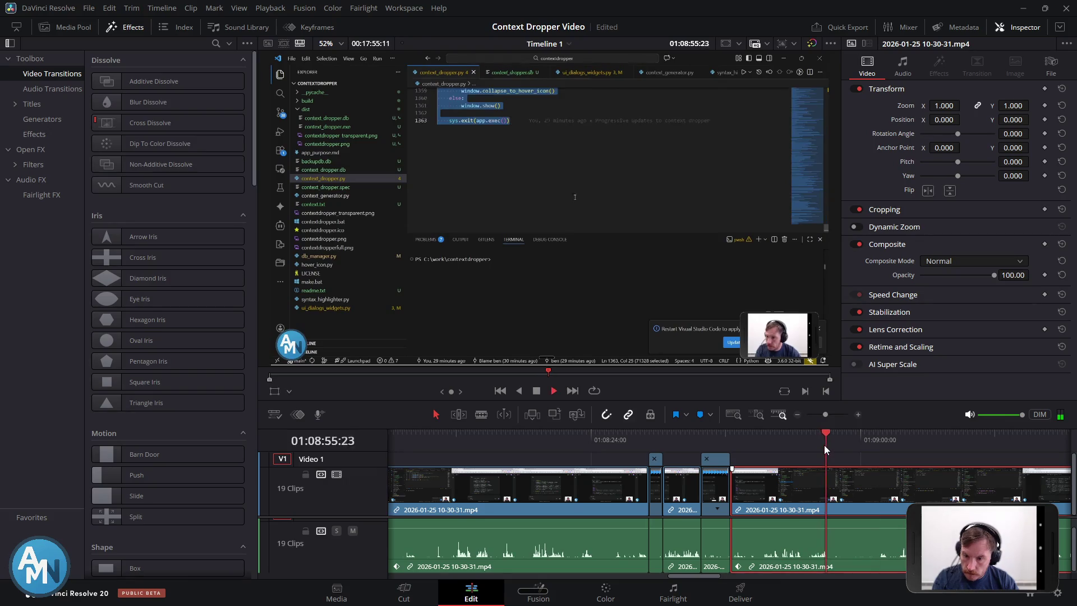
key("space")
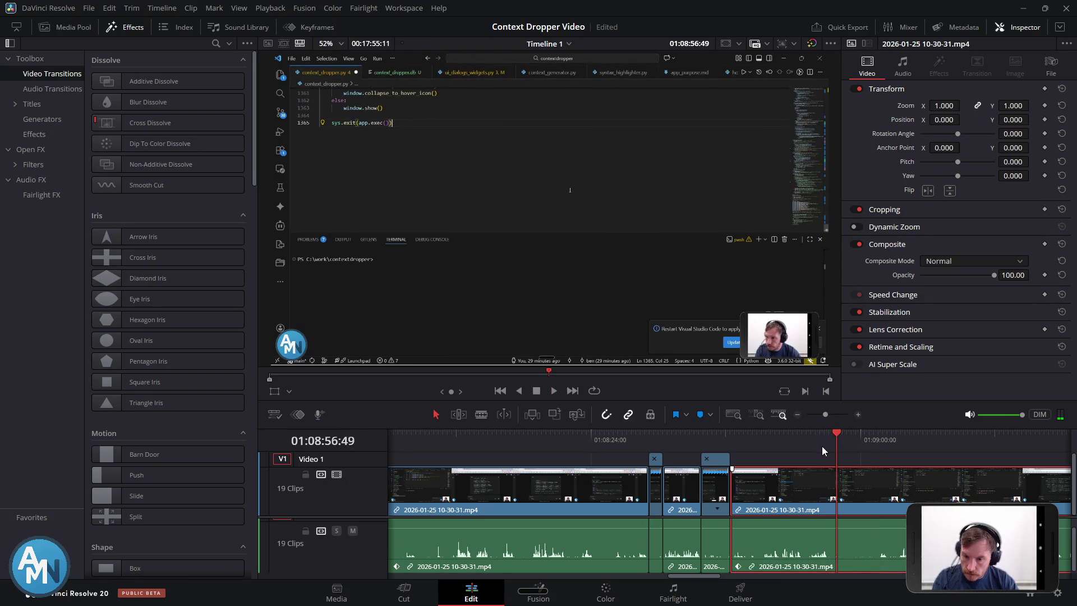
left_click(833, 433)
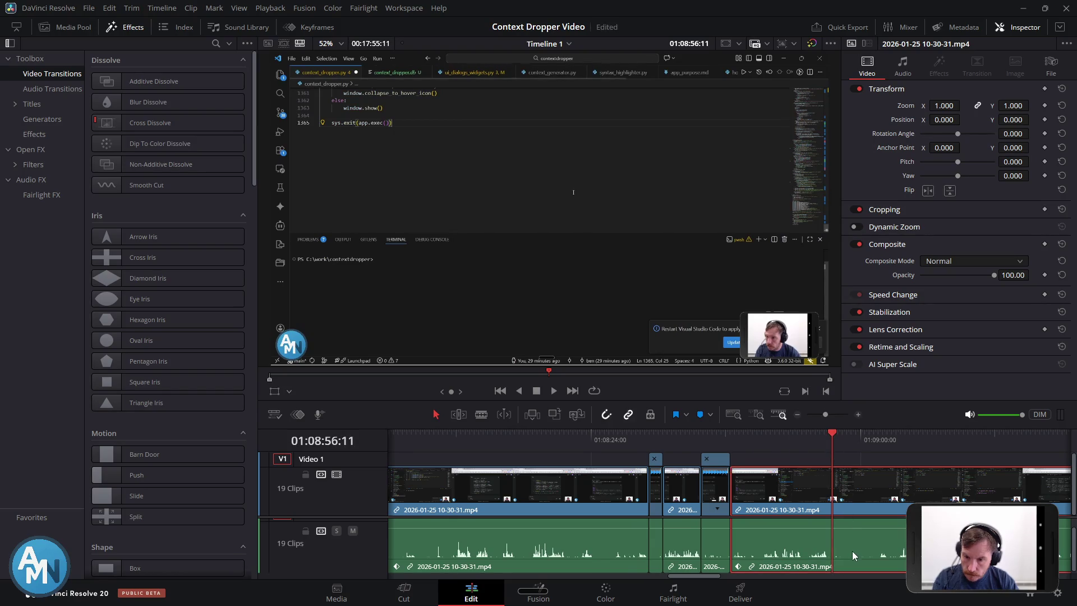
scroll(852, 550, "up", 3)
scroll(829, 544, "right", 3)
scroll(743, 551, "up", 3)
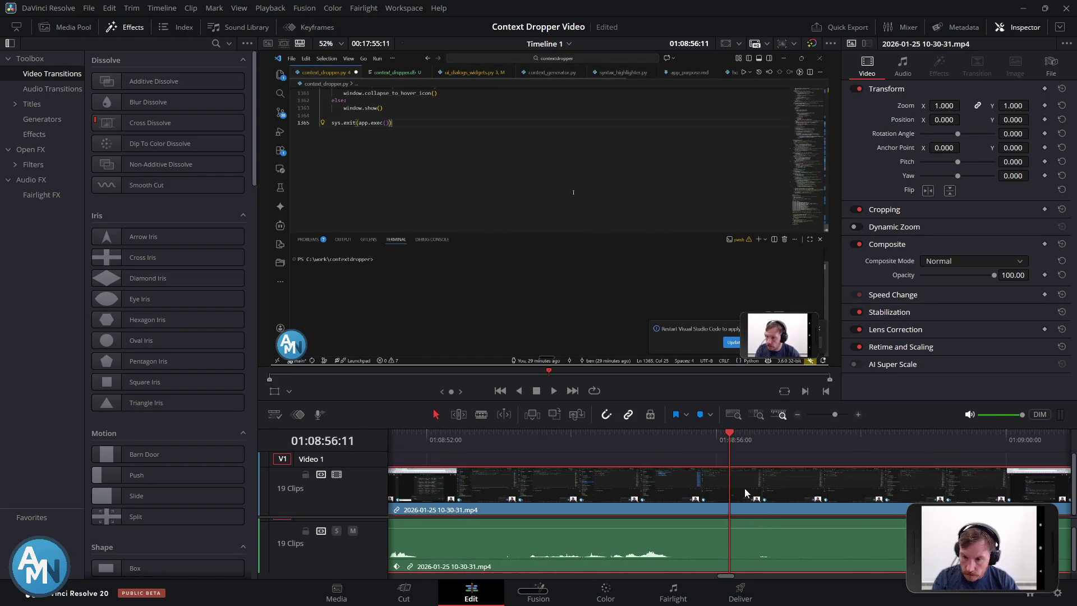
Find the next cut point near 01:08:55 and split the clip there
key("space")
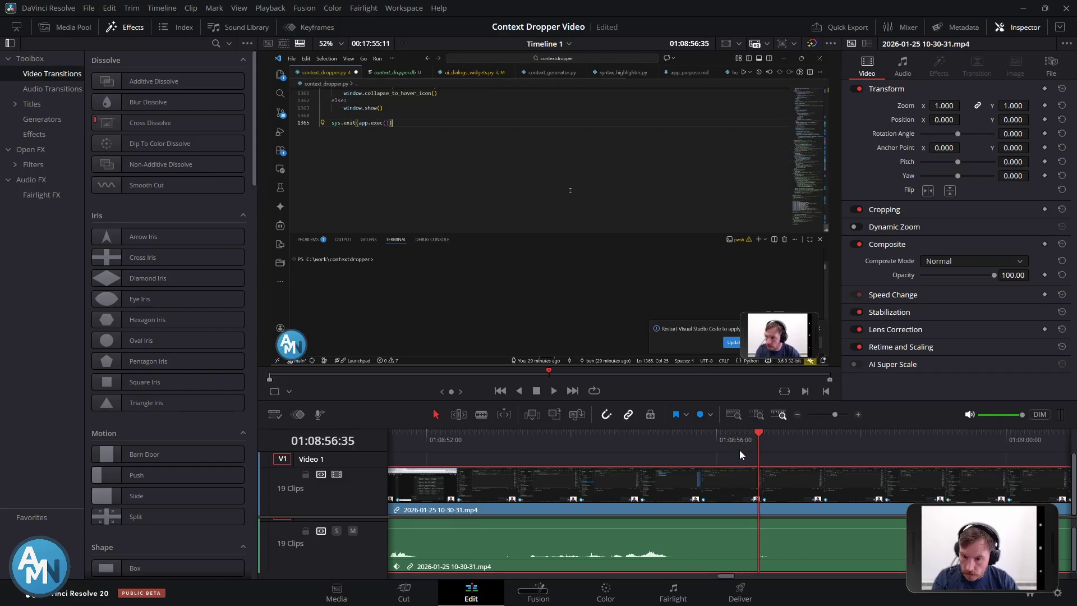
left_click(748, 436)
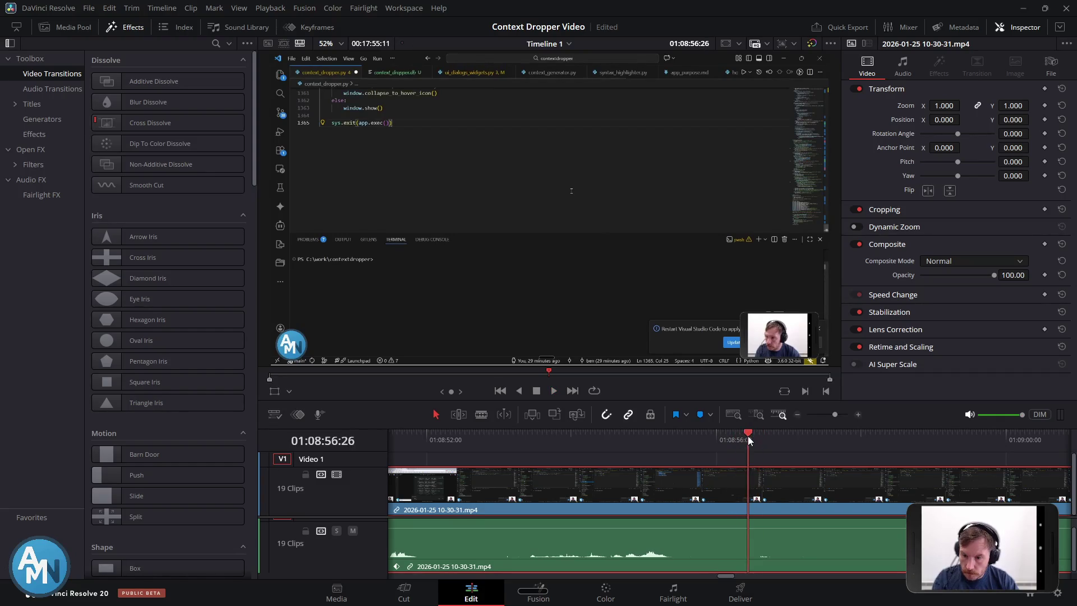
left_click(675, 437)
left_click(607, 432)
key("space")
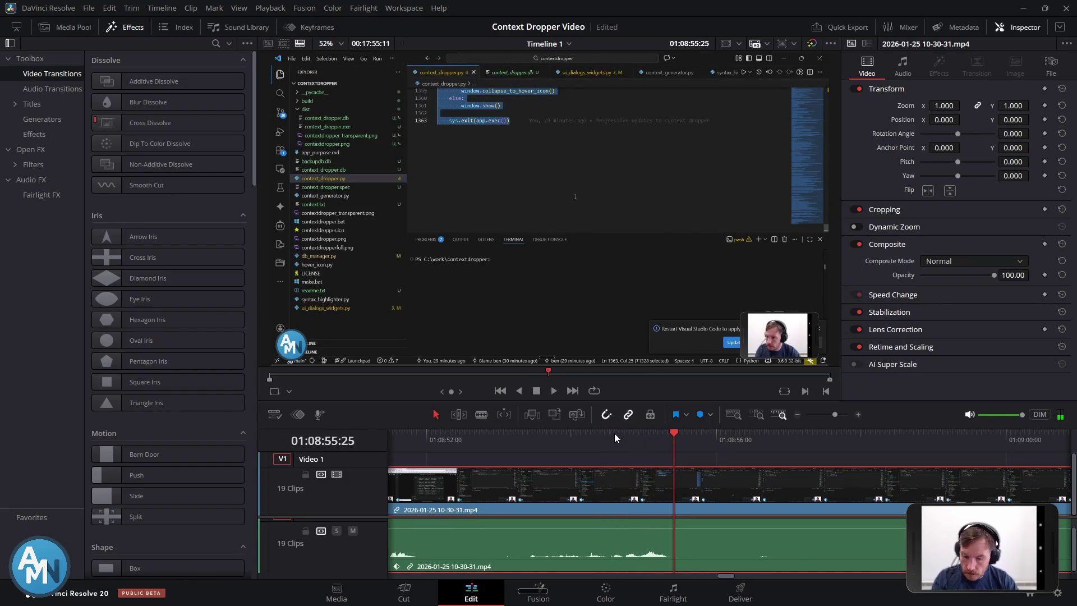
key("ctrl+b")
key("space")
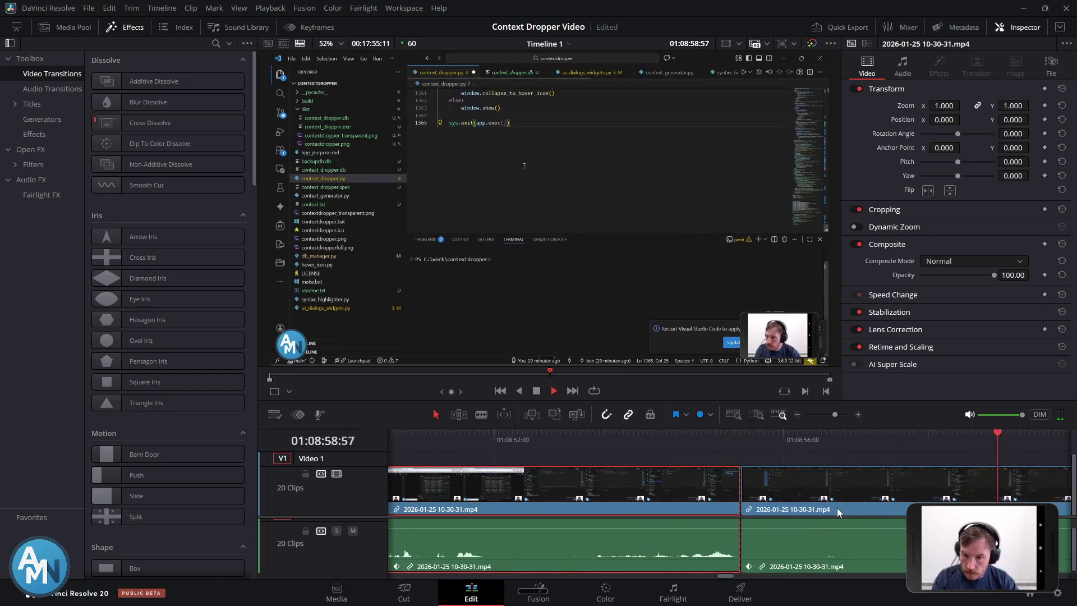
Split at the playhead and lower the volume of the piece between the two newest cuts
scroll(837, 507, "down", 3)
key("space")
key("space")
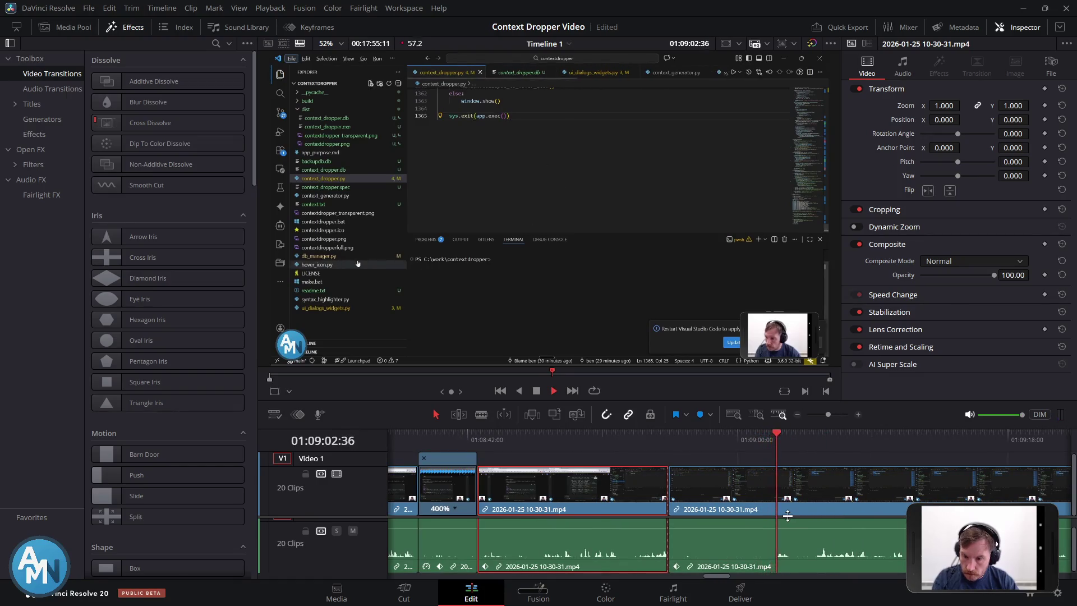
left_click(773, 433)
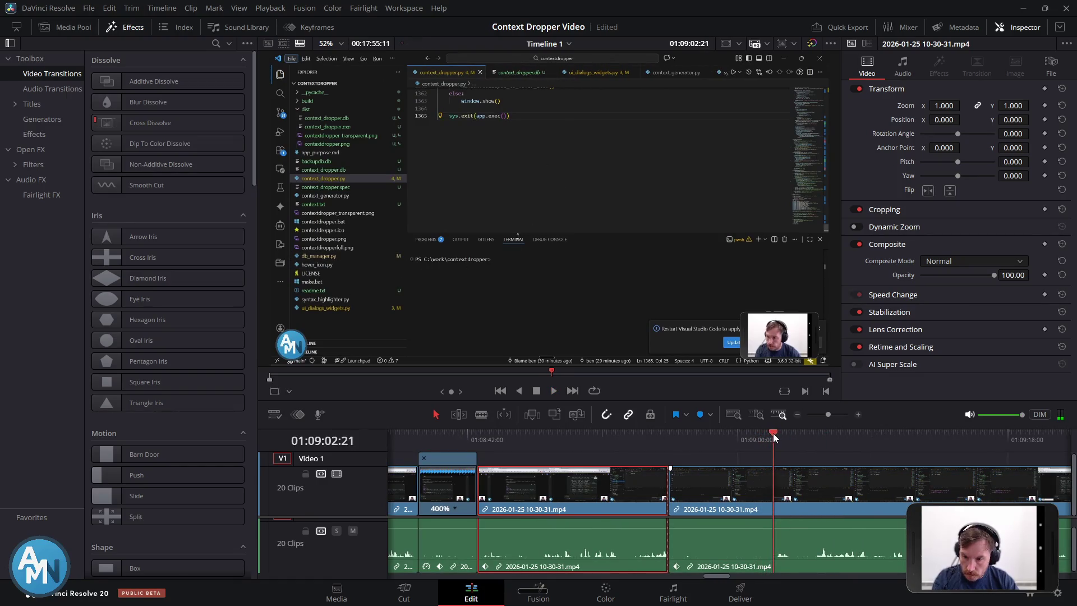
key("ctrl+b")
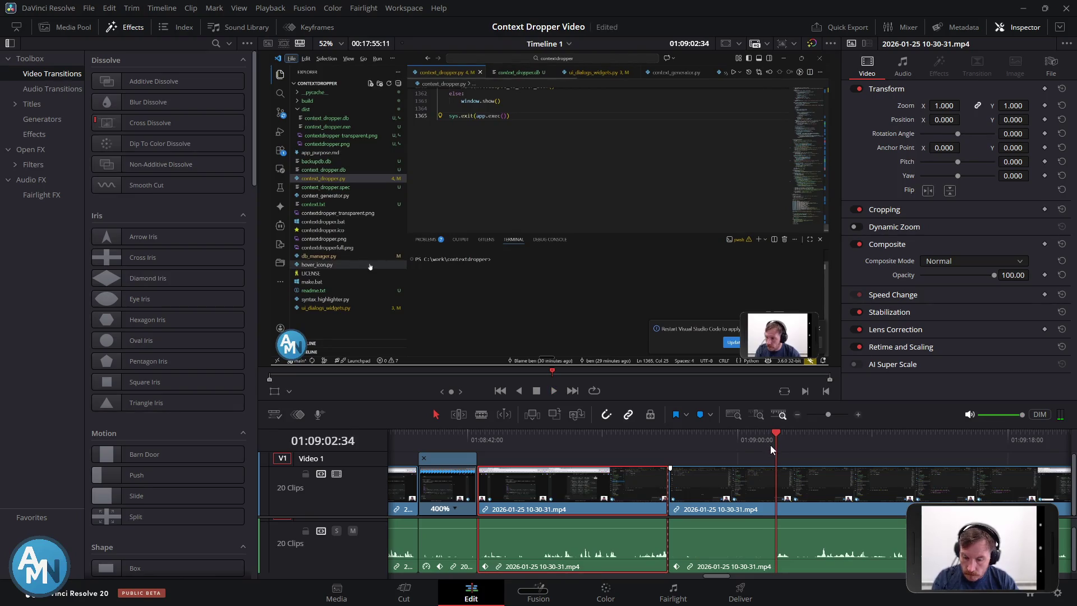
left_click(731, 503)
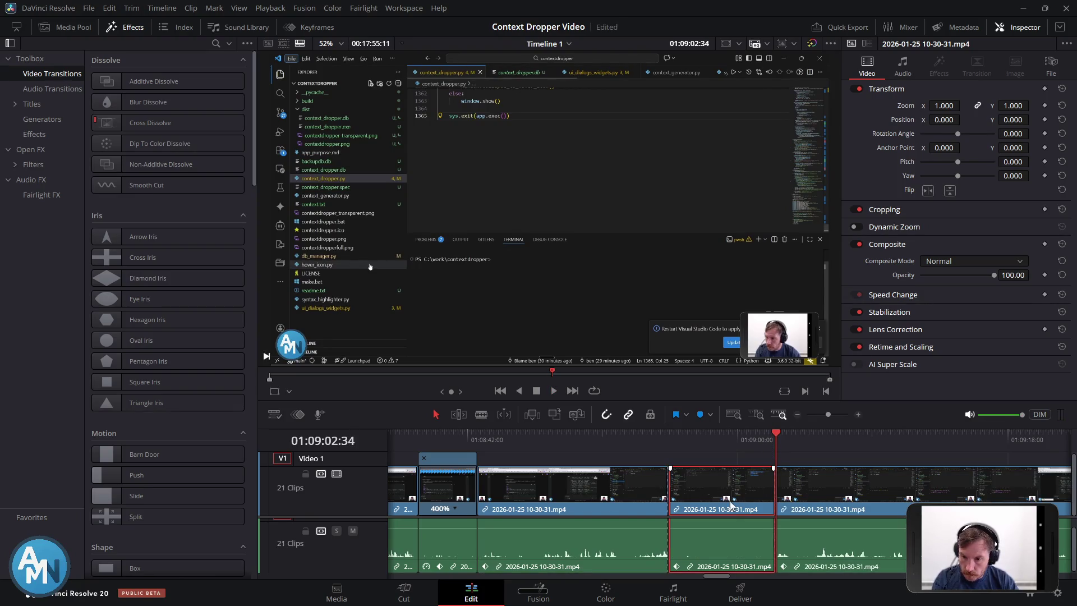
mouse_move(737, 527)
left_mouse_down()
mouse_move(737, 548)
mouse_move(729, 538)
left_mouse_up()
right_click(739, 529)
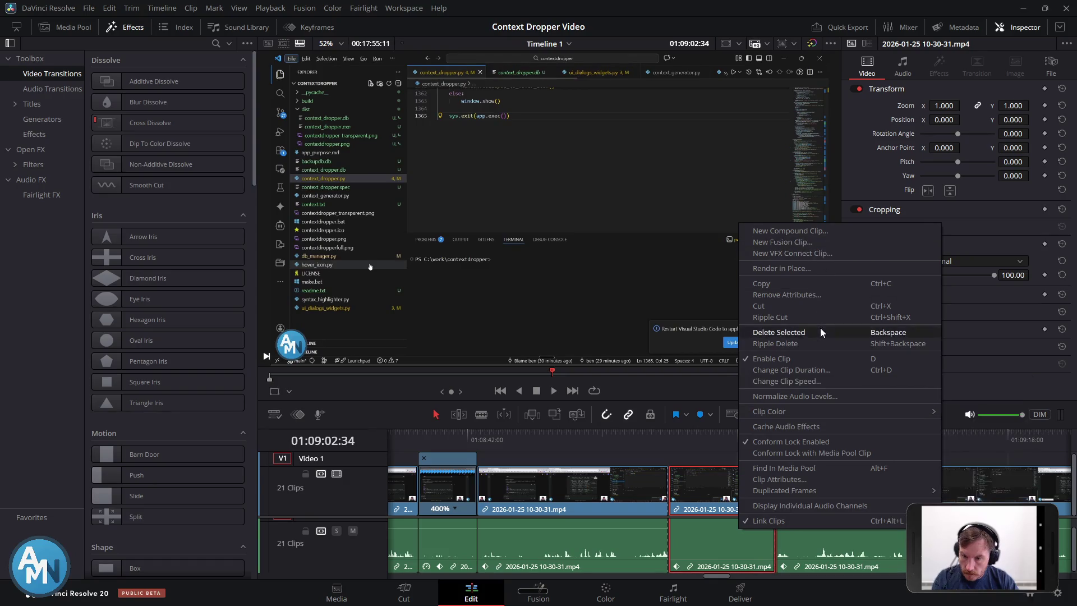
left_click(696, 478)
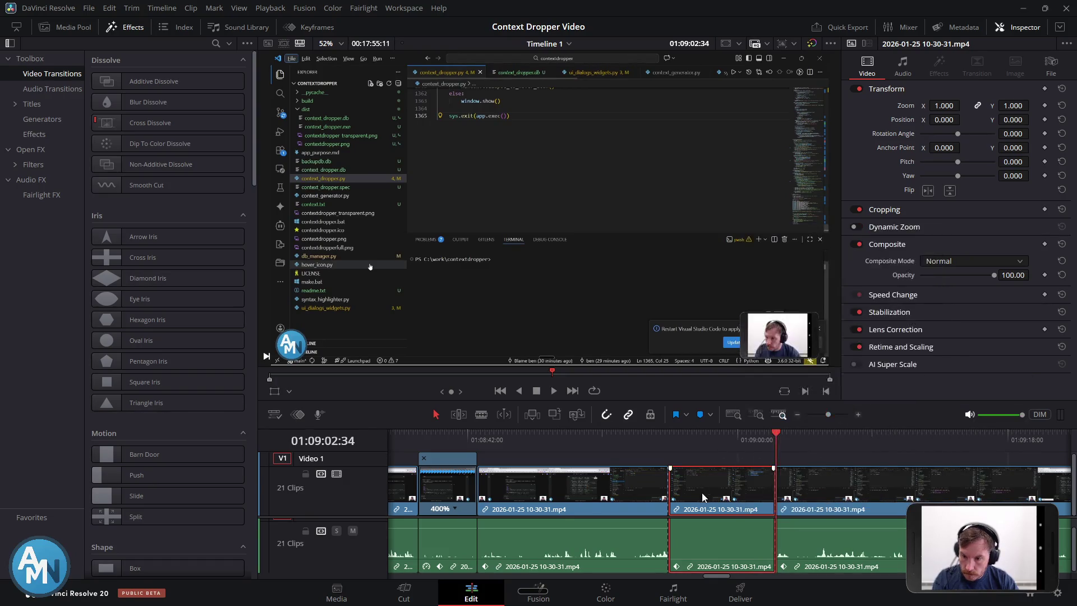
Set the piece's speed to 800%
key("ctrl+r")
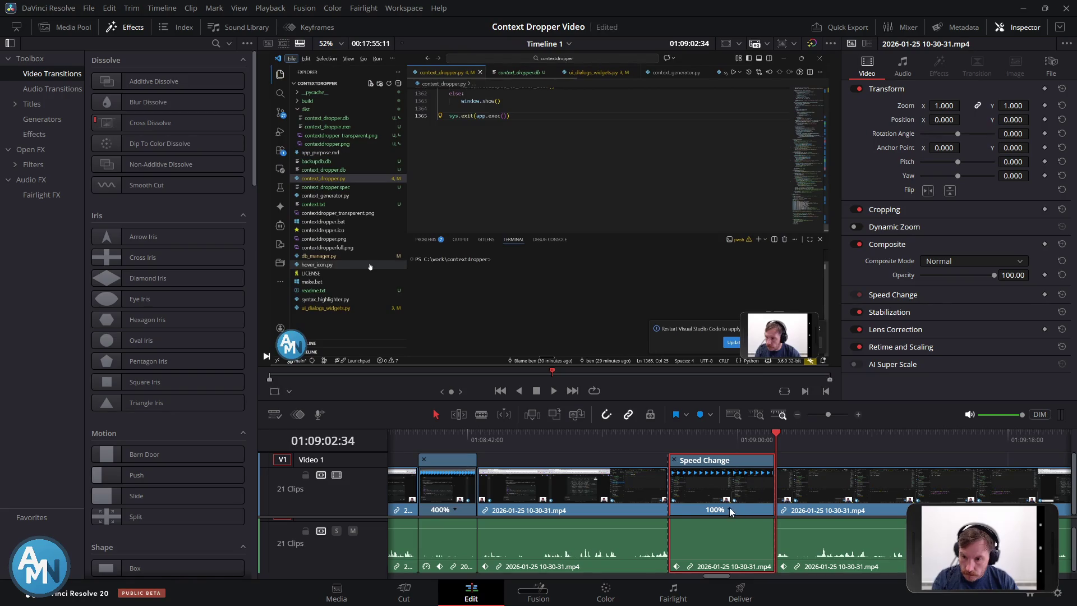
left_click(728, 509)
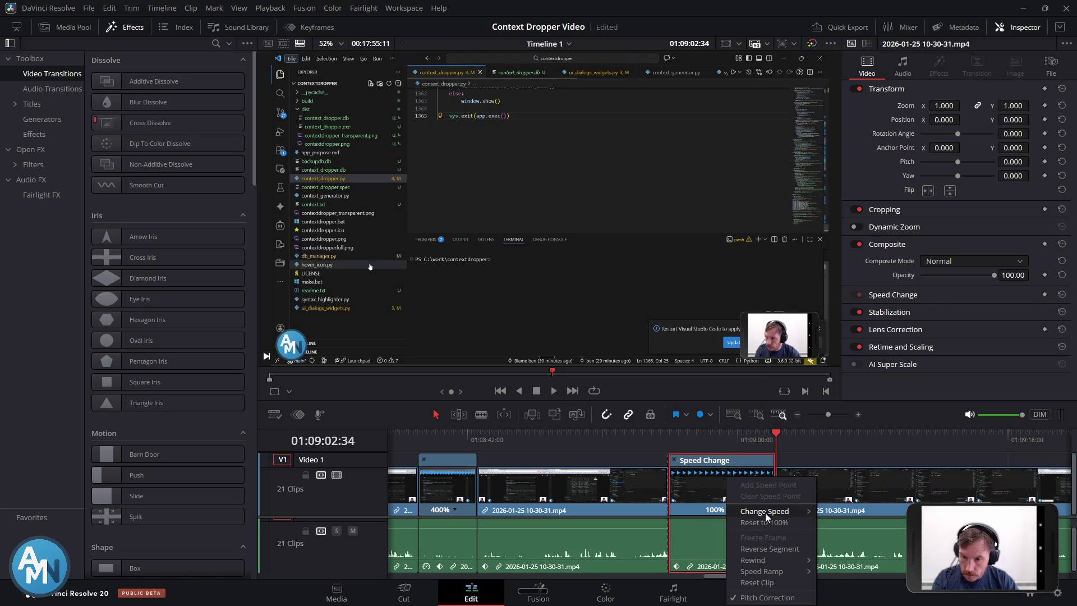
mouse_move(775, 511)
left_click(863, 597)
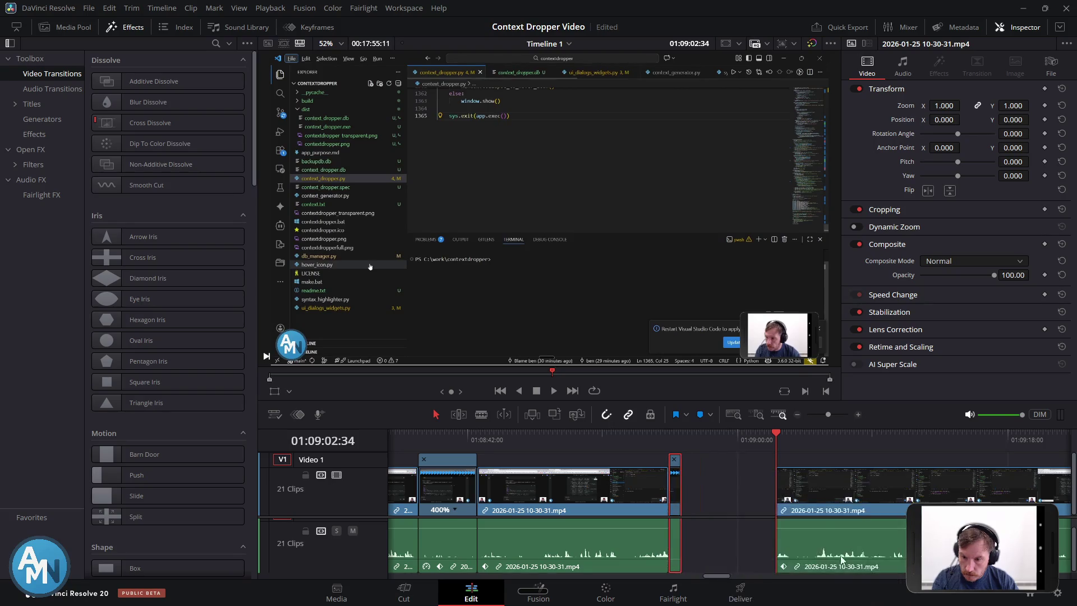
Drag the next clip left to close the gap, then play back the result
left_click_drag(832, 493, 732, 483)
left_click(654, 439)
key("space")
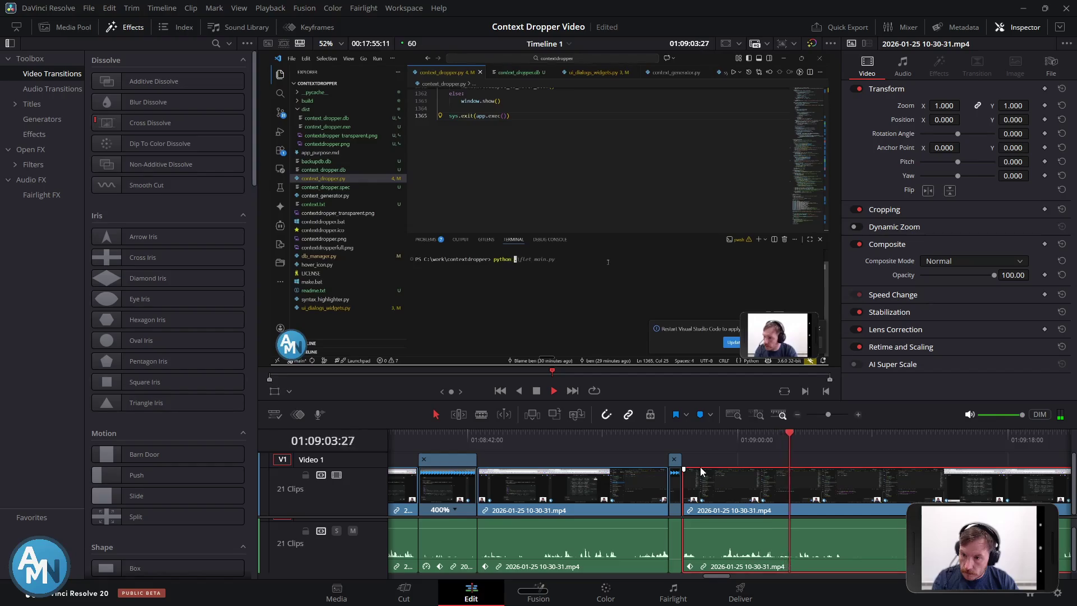
Stop playback and split the recording at about 01:09:03
key("space")
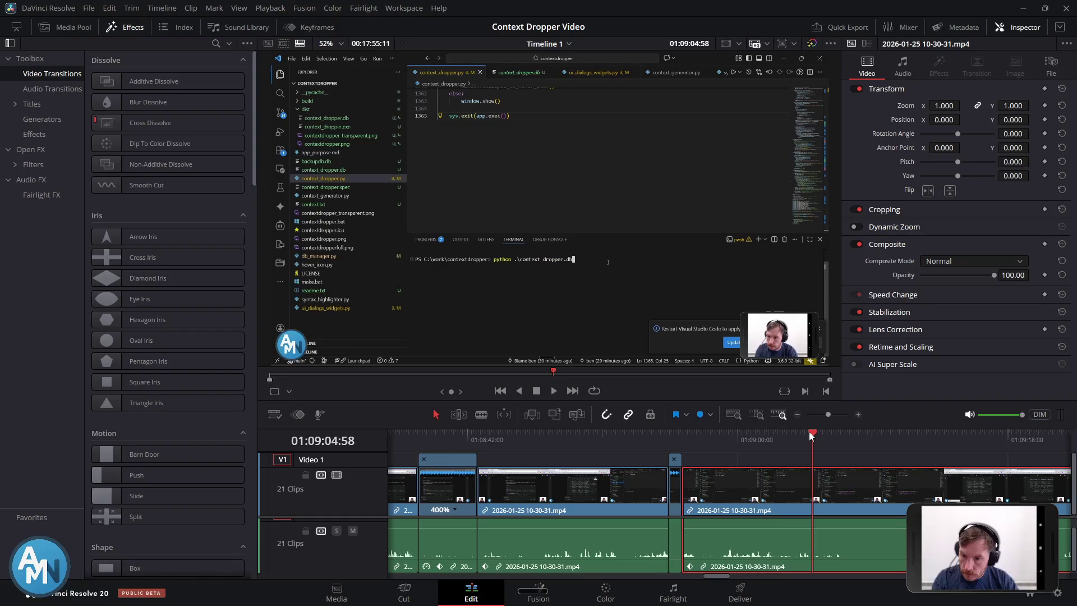
mouse_move(809, 432)
left_mouse_down()
mouse_move(793, 435)
mouse_move(822, 436)
mouse_move(803, 441)
left_mouse_up()
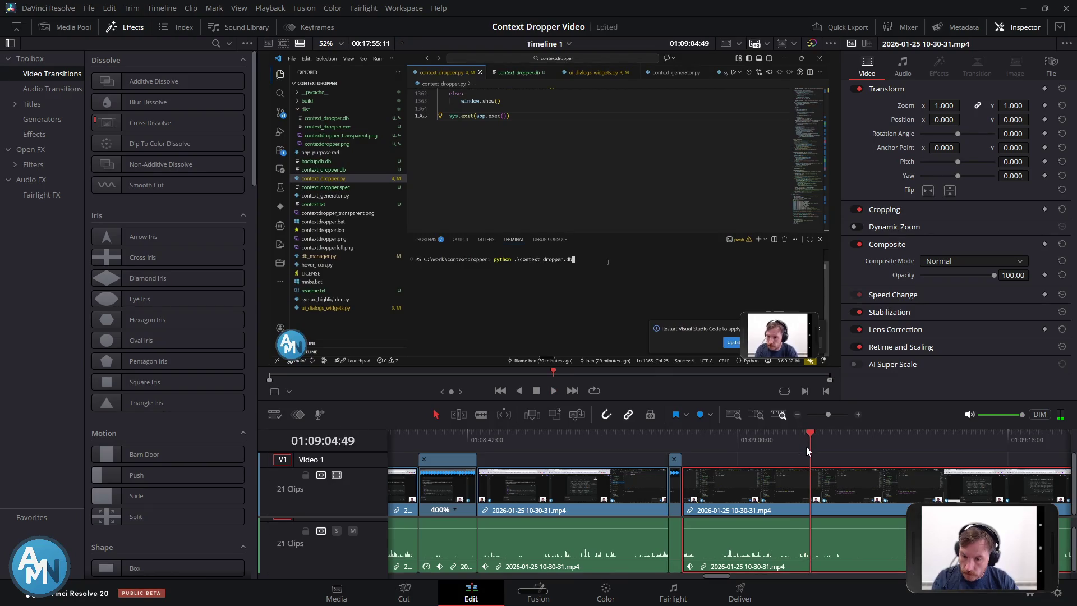
key("ctrl+b")
Scrub the playhead forward to where the code editor returns
mouse_move(812, 431)
left_mouse_down()
mouse_move(1062, 442)
mouse_move(959, 443)
mouse_move(960, 468)
left_mouse_up()
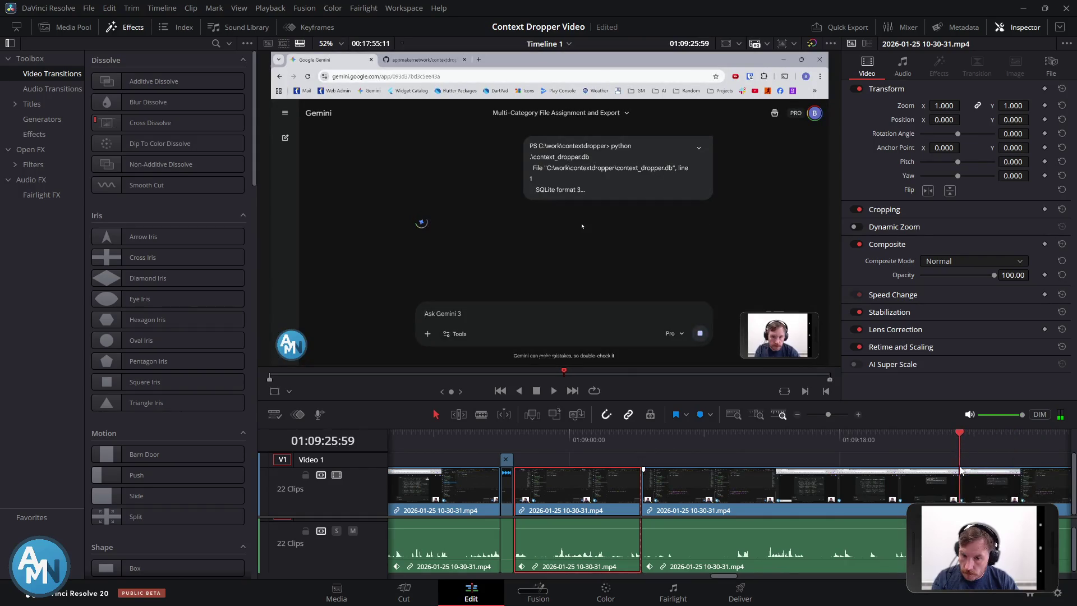
scroll(959, 468, "down", 1)
left_click_drag(809, 440, 1050, 456)
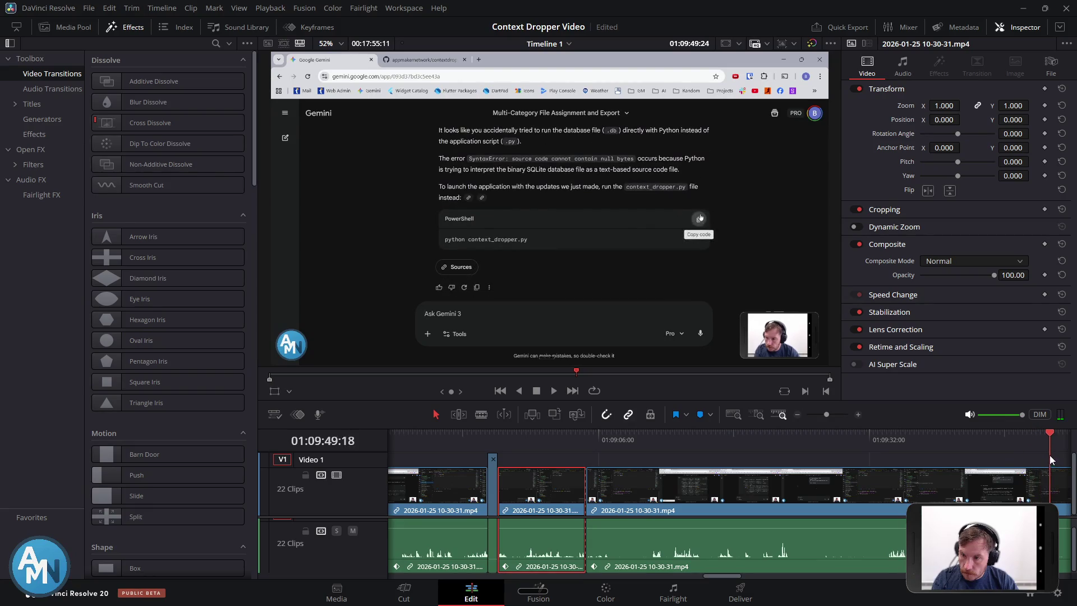
scroll(1034, 482, "down", 1)
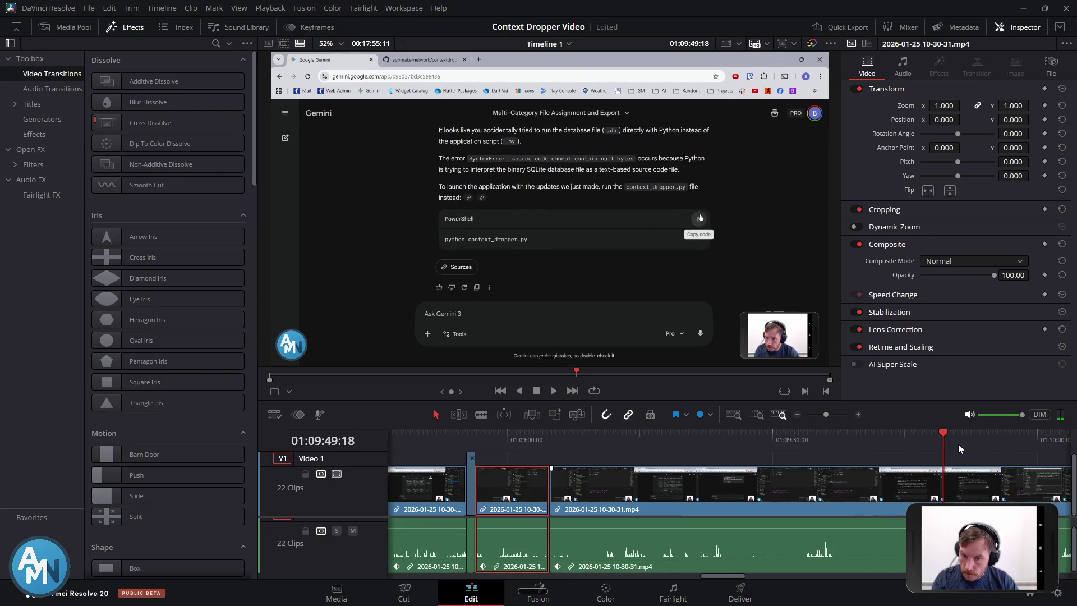
mouse_move(945, 432)
left_mouse_down()
mouse_move(978, 445)
mouse_move(953, 450)
left_mouse_up()
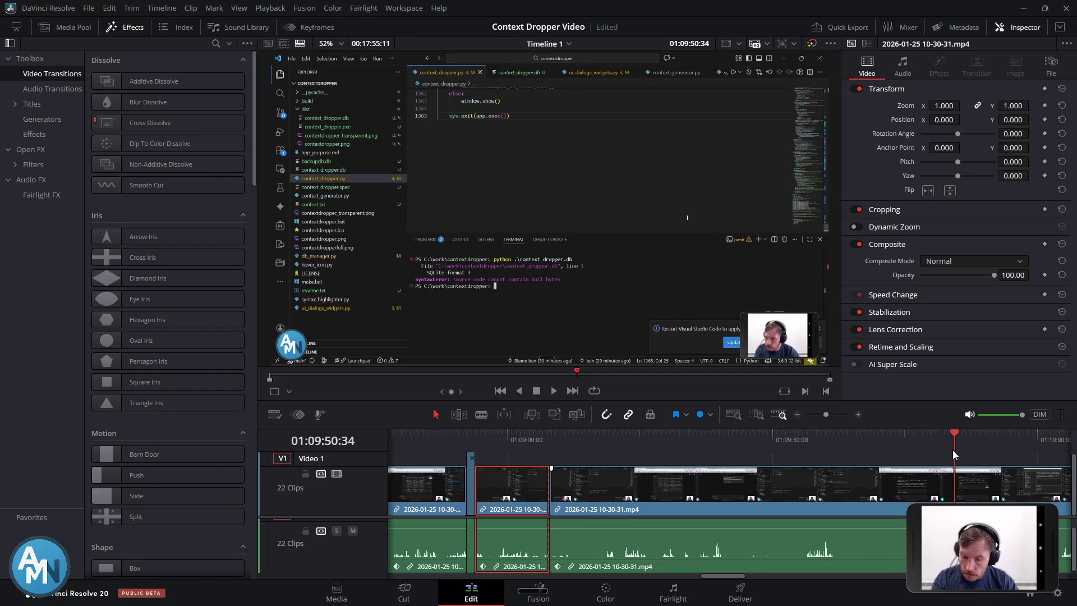
Ripple-trim the selected clip's start to the playhead, then play back across the new edit
left_click(890, 496)
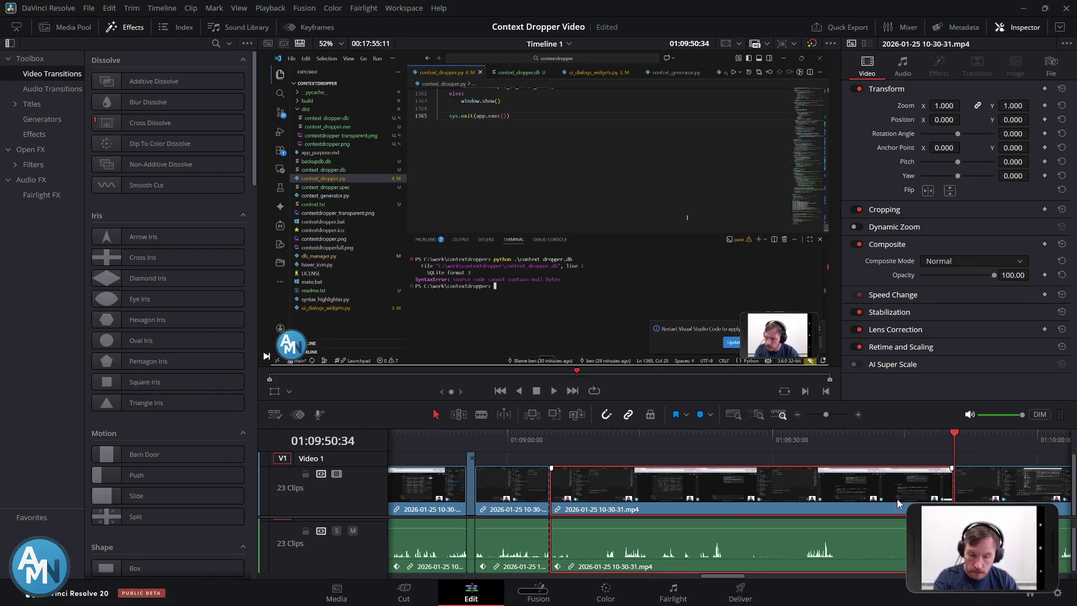
key("ctrl+shift+bracketleft")
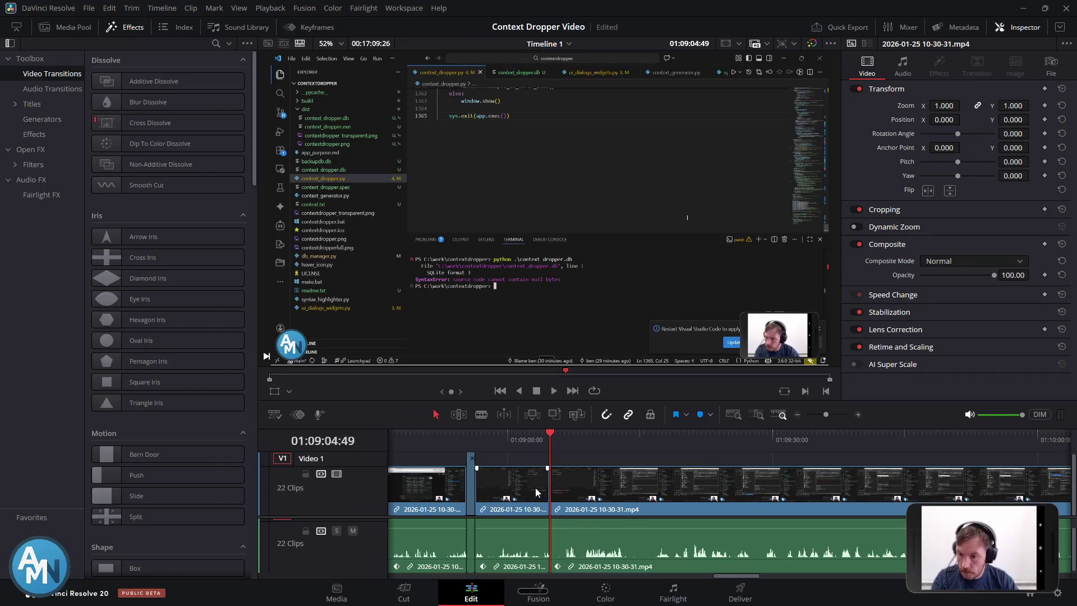
left_click(531, 441)
key("space")
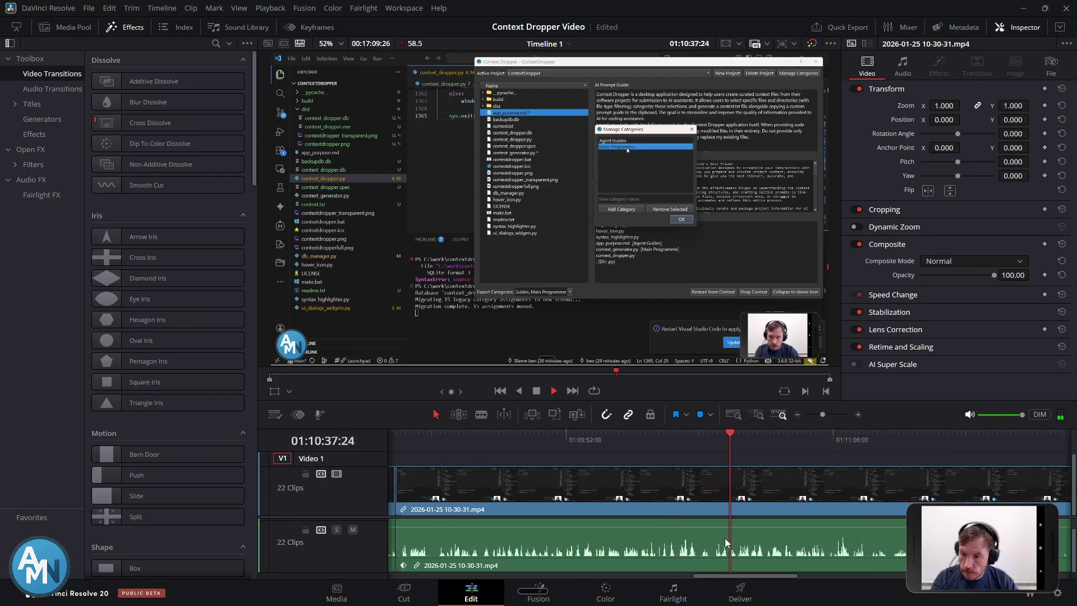
scroll(725, 539, "down", 5)
scroll(725, 534, "up", 2)
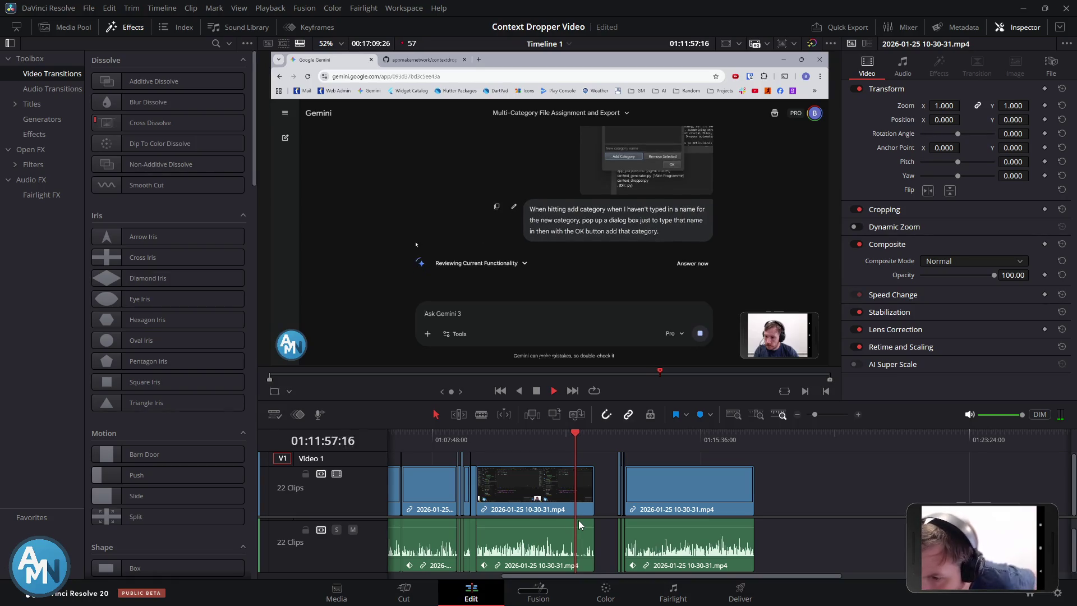
key("space")
scroll(585, 509, "up", 5)
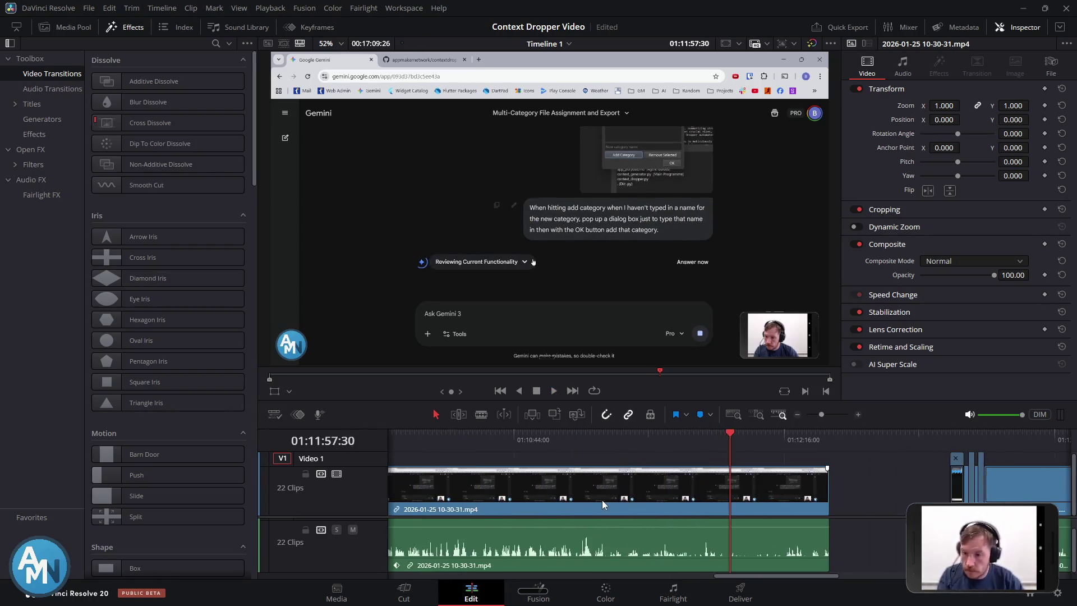
scroll(795, 517, "up", 3)
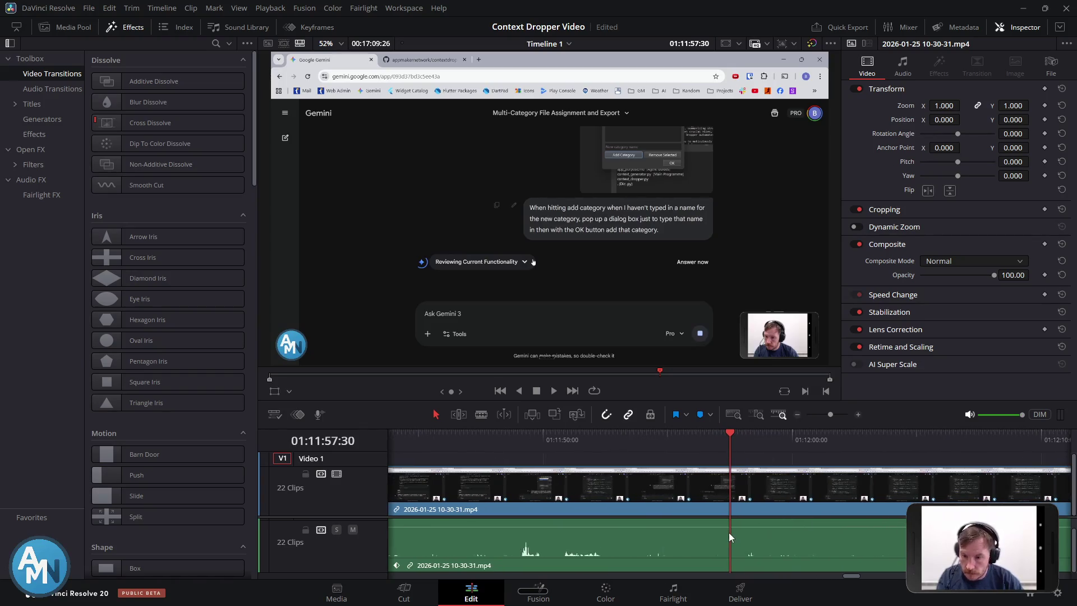
left_click(564, 440)
key("space")
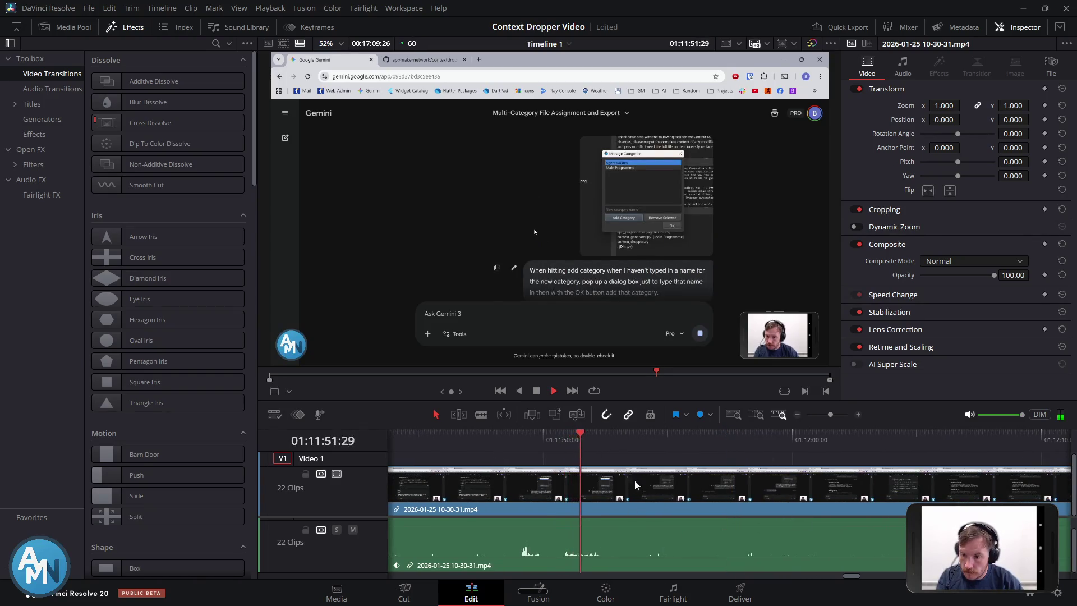
Blade the recording at two points, ending the section at about 01:12:17
key("ctrl+b")
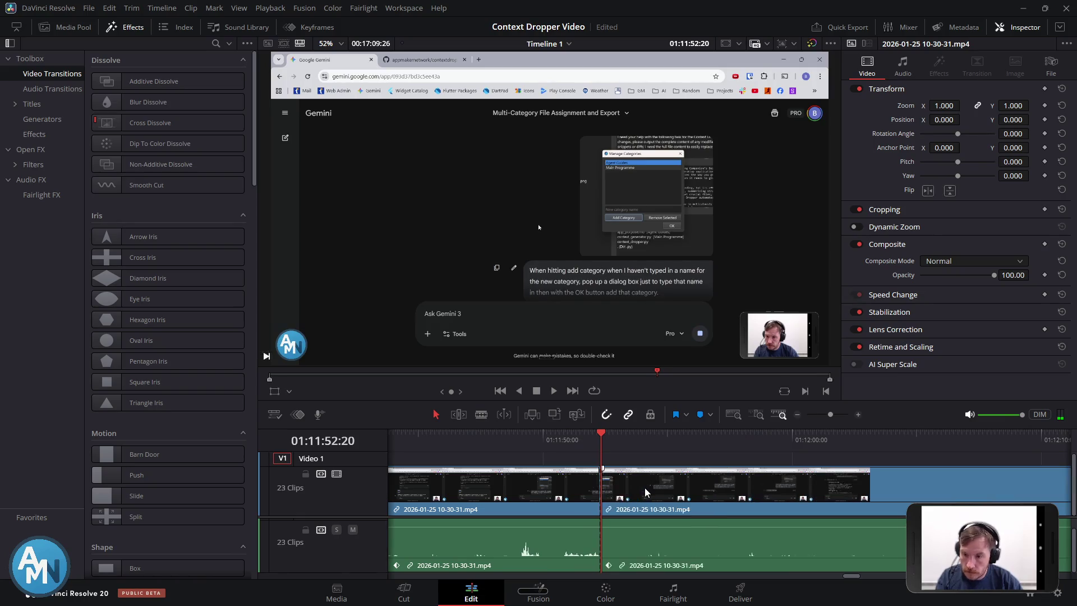
key("space")
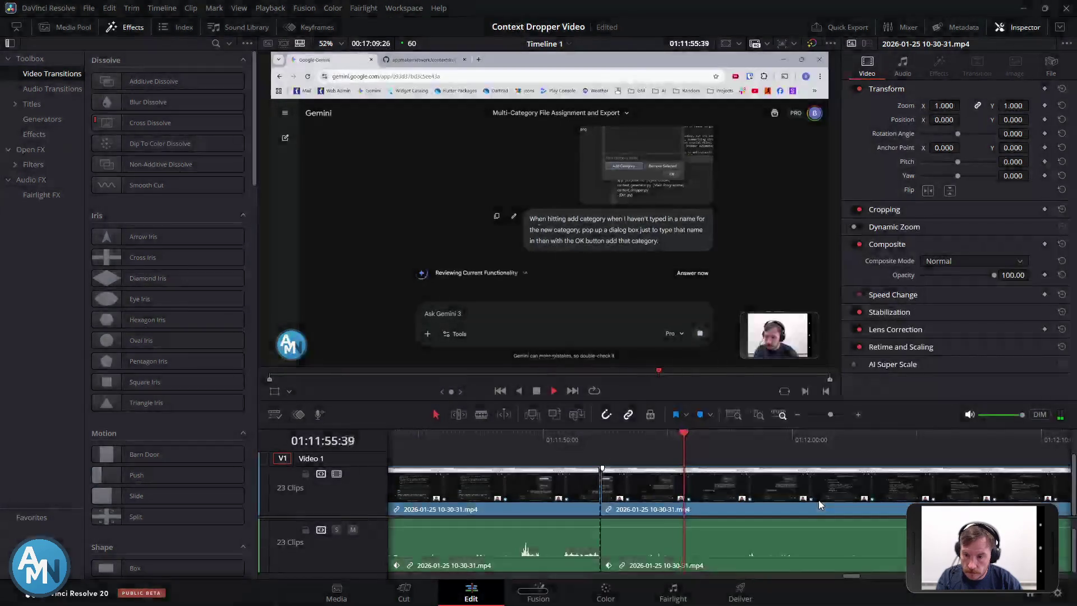
scroll(819, 500, "down", 2)
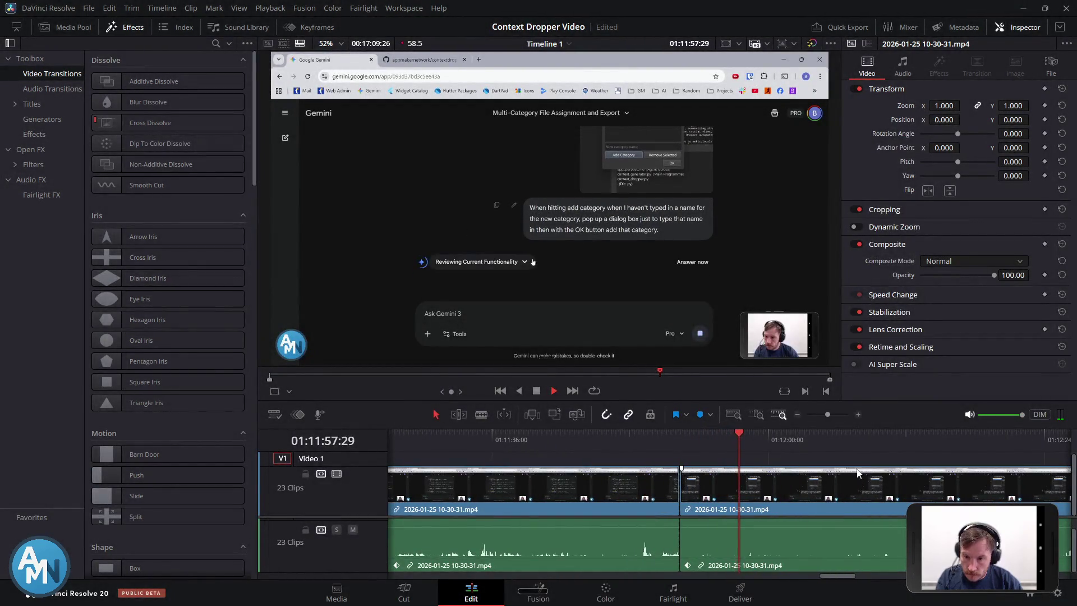
left_click(797, 433)
left_click_drag(801, 436, 956, 455)
key("space")
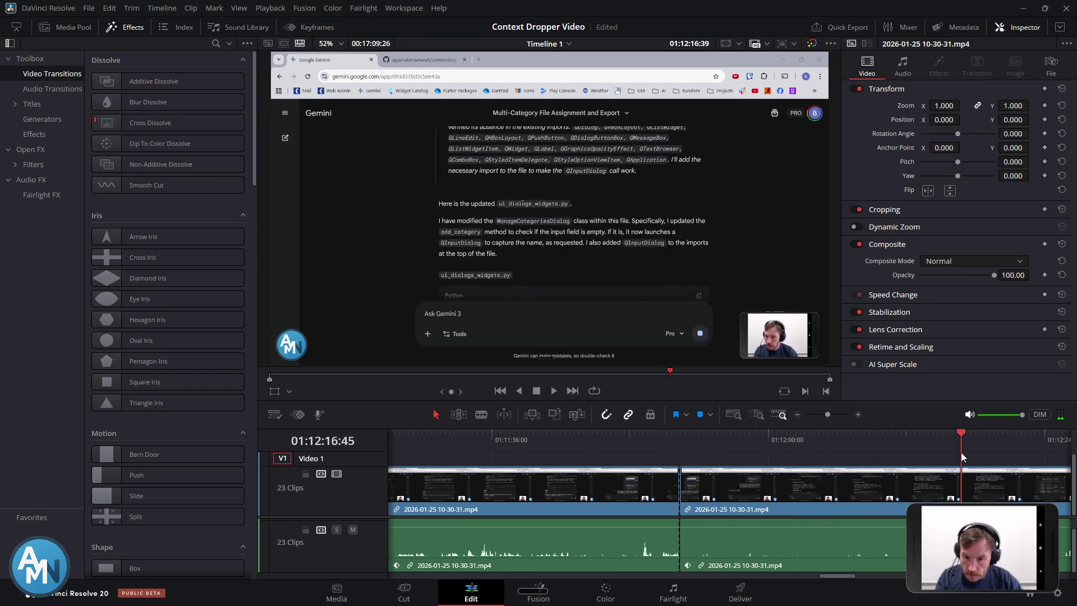
key("space")
key("ctrl+b")
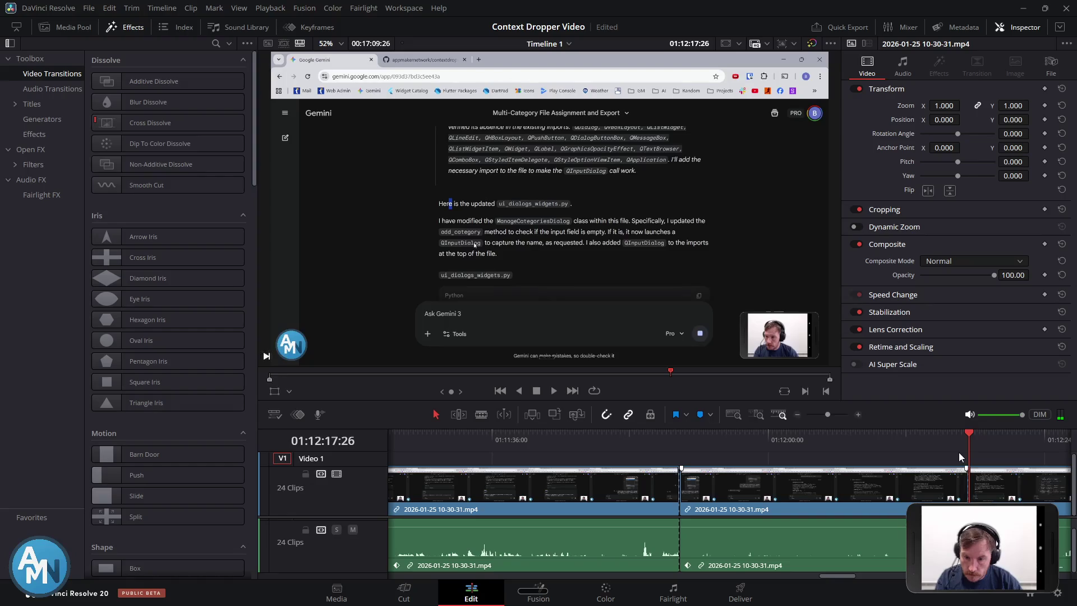
Silence the section, speed it to 400%, and drag the following clip left to close the gap
left_click(903, 537)
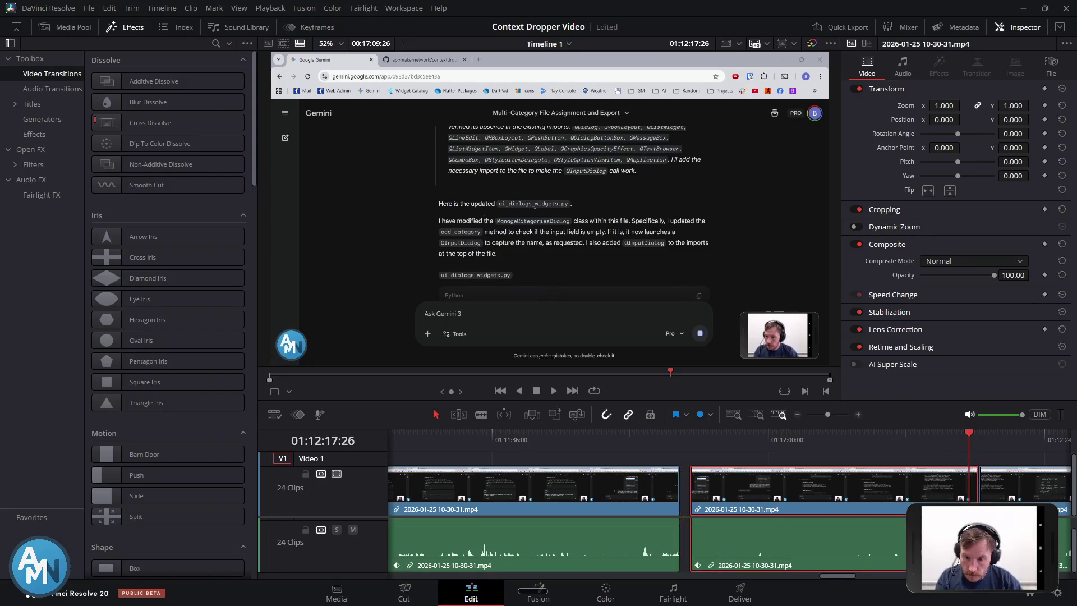
left_click_drag(902, 527, 903, 550)
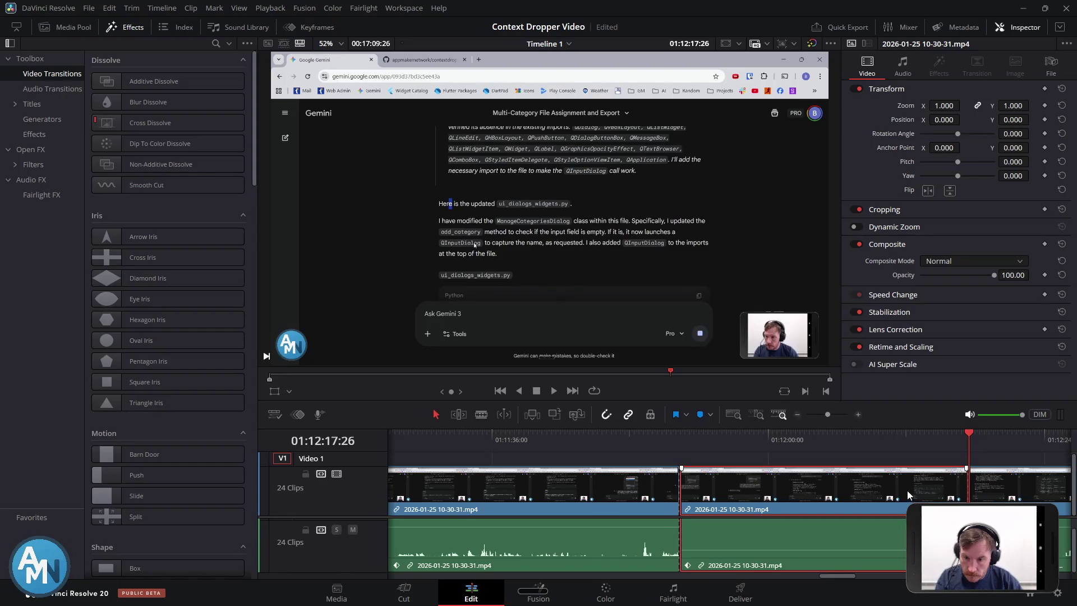
key("ctrl+r")
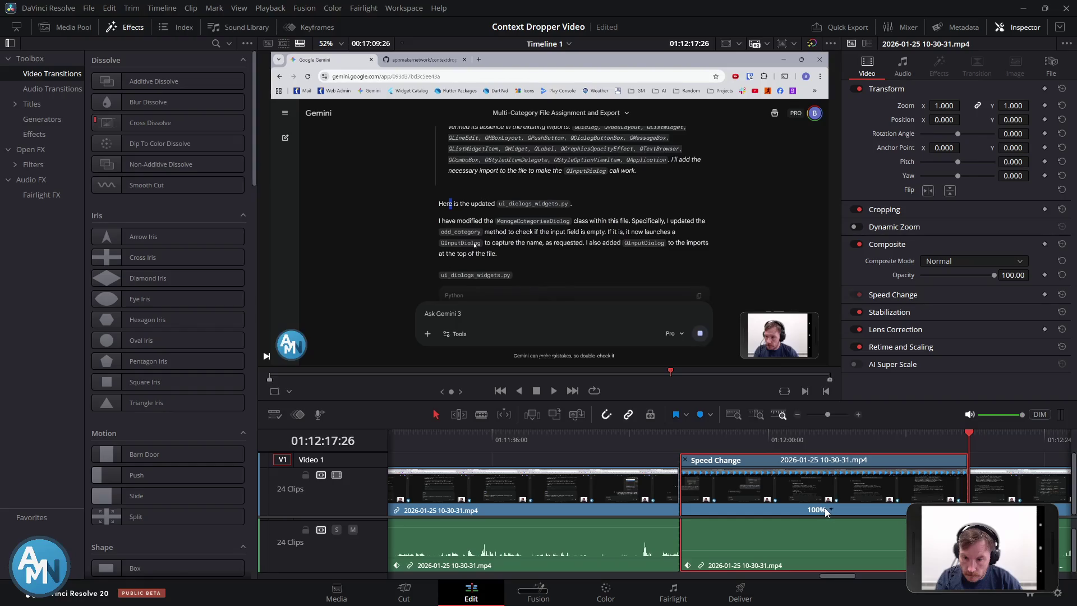
left_click(830, 507)
mouse_move(858, 512)
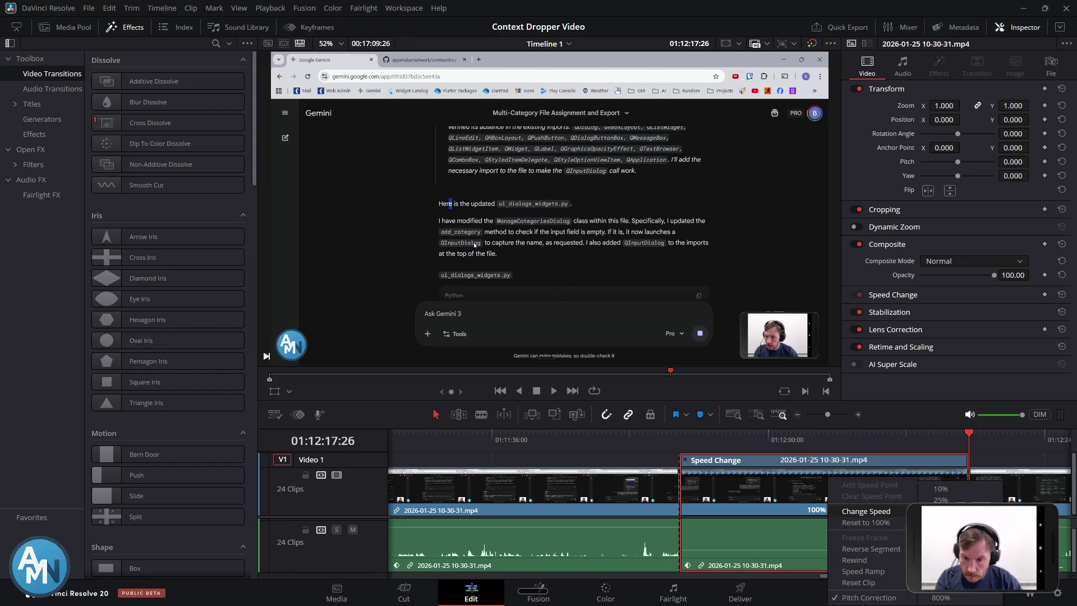
left_click(941, 586)
left_click_drag(1017, 496, 801, 492)
left_click(663, 436)
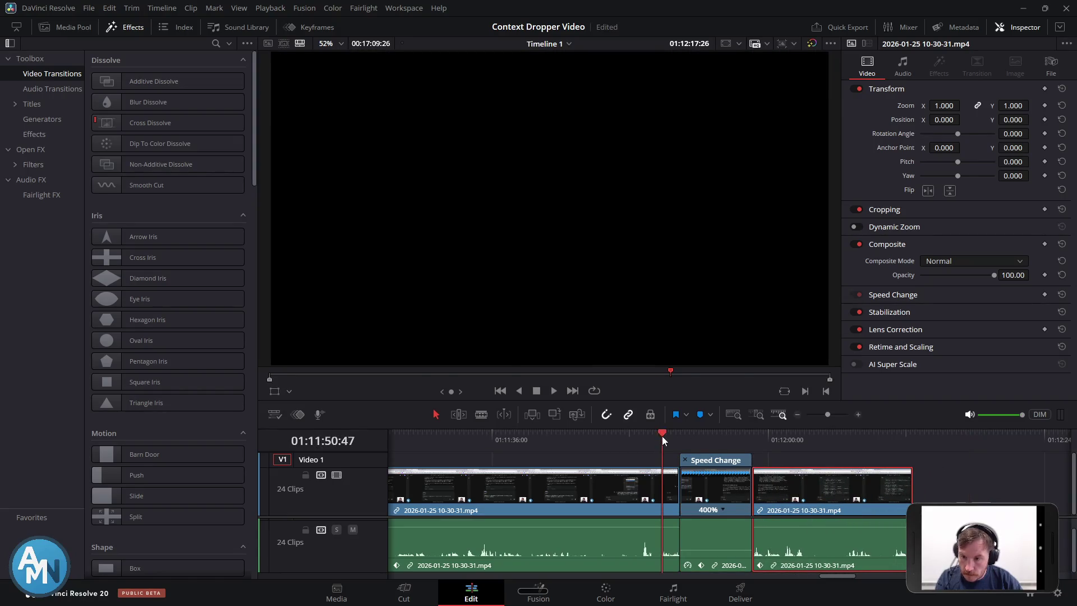
Review playback, then split the recording at two points around 01:12:03
key("space")
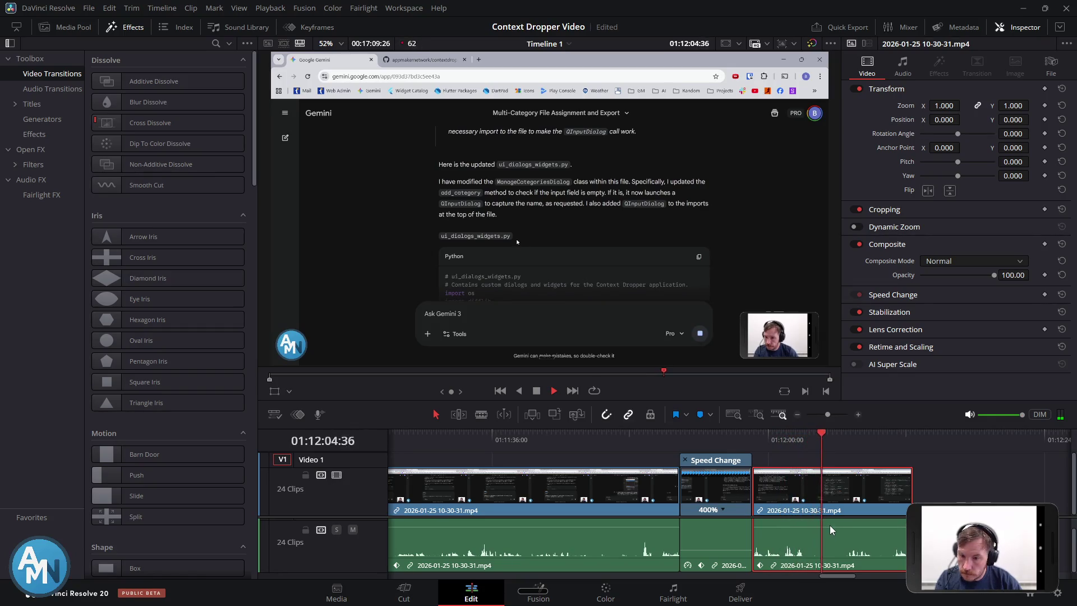
key("space")
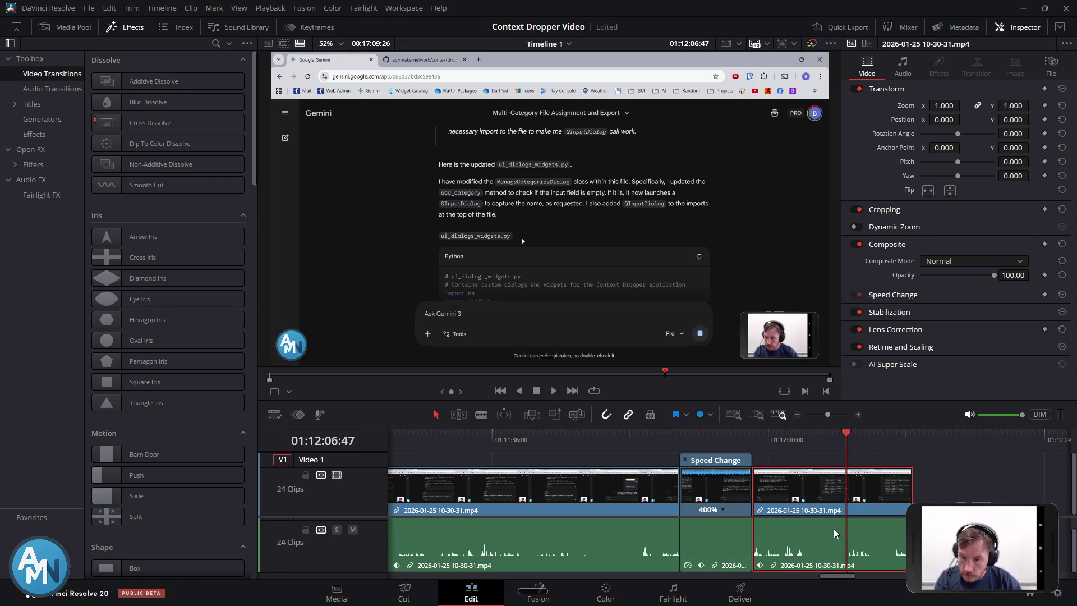
key("ctrl+b")
left_click_drag(815, 443, 805, 446)
key("ctrl+b")
Speed up the short section between the new cuts and play it back
left_click(829, 508)
key("ctrl+r")
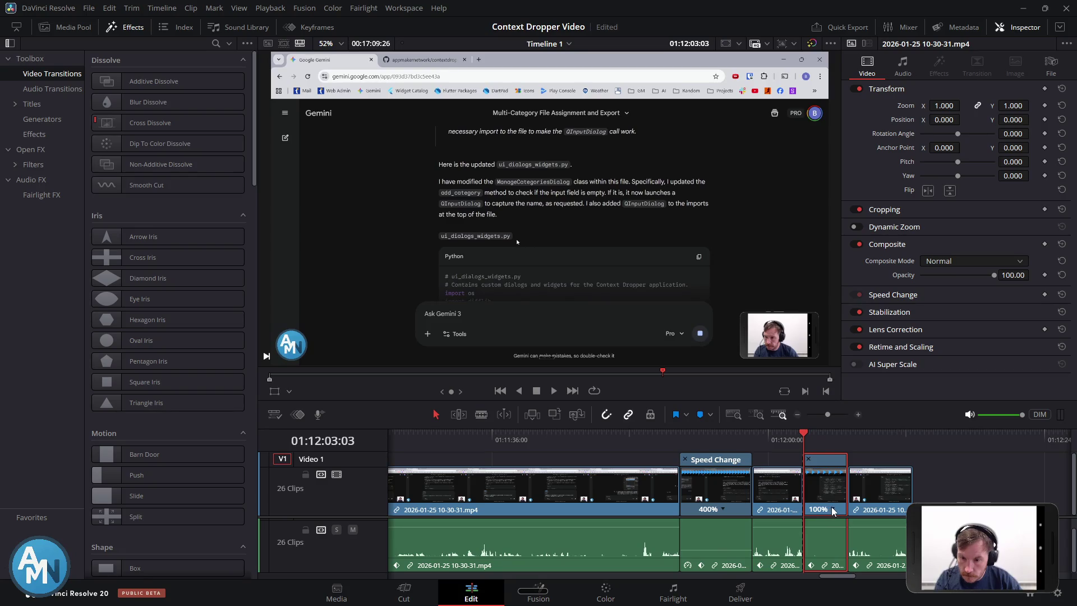
left_click(833, 509)
mouse_move(868, 511)
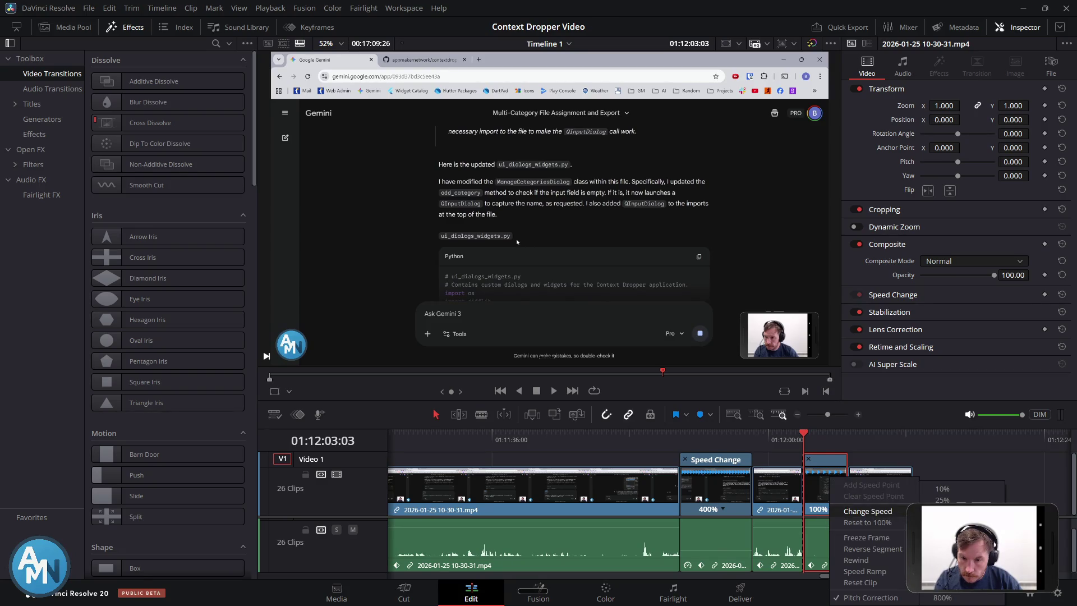
left_click(943, 565)
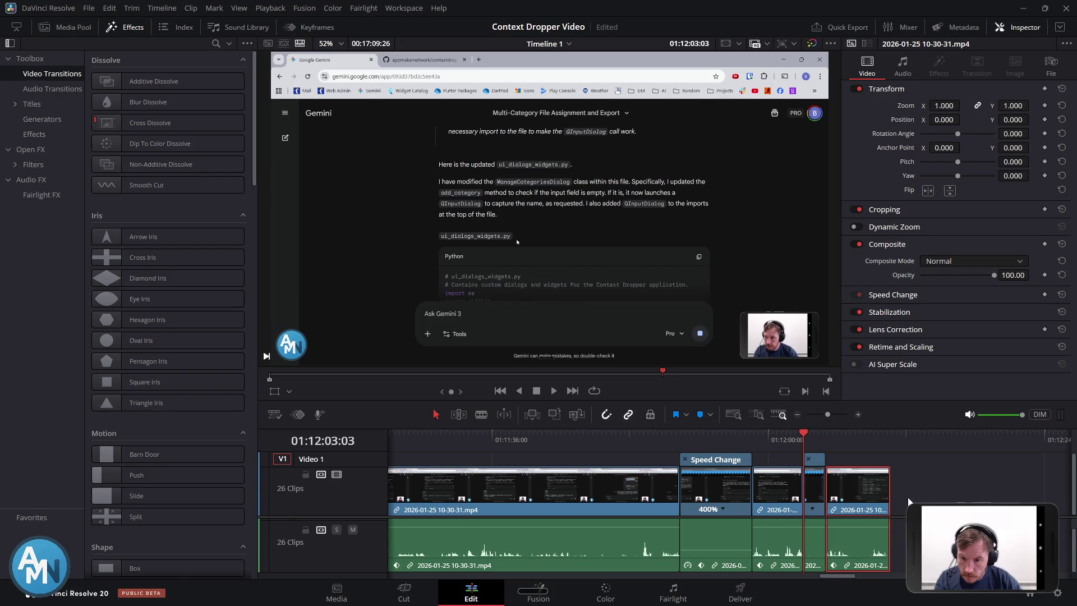
key("space")
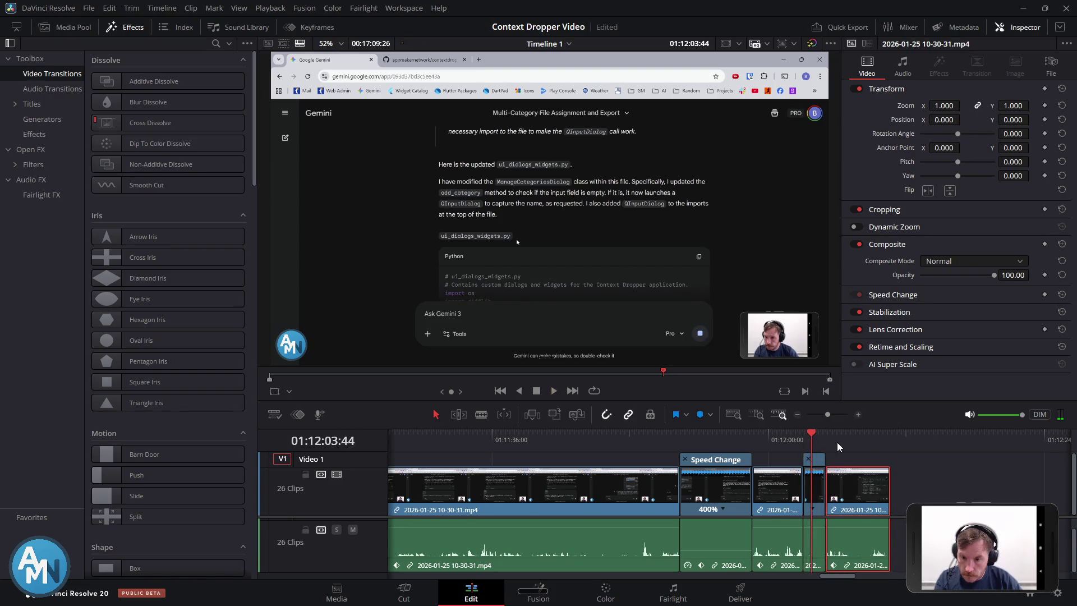
key("space")
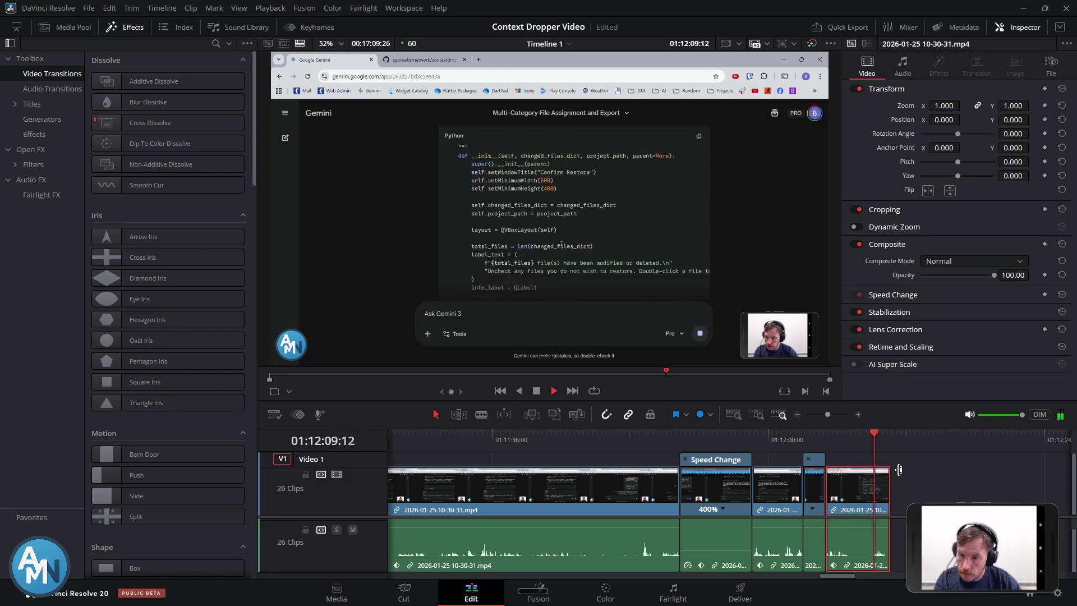
key("space")
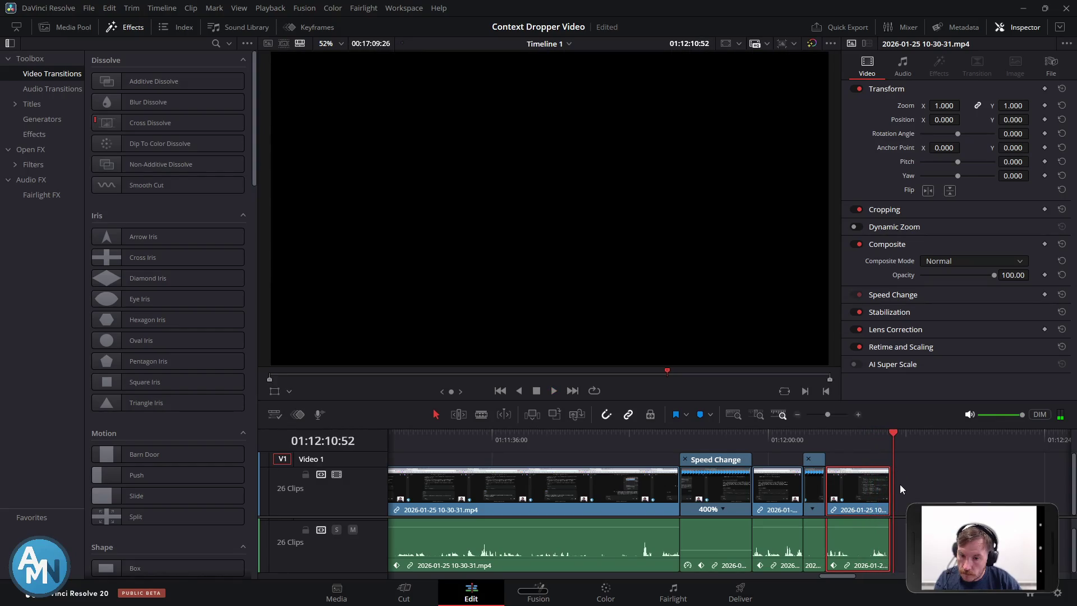
Zoom out, select the last clip and drag it left to close its gap
scroll(903, 497, "down", 5)
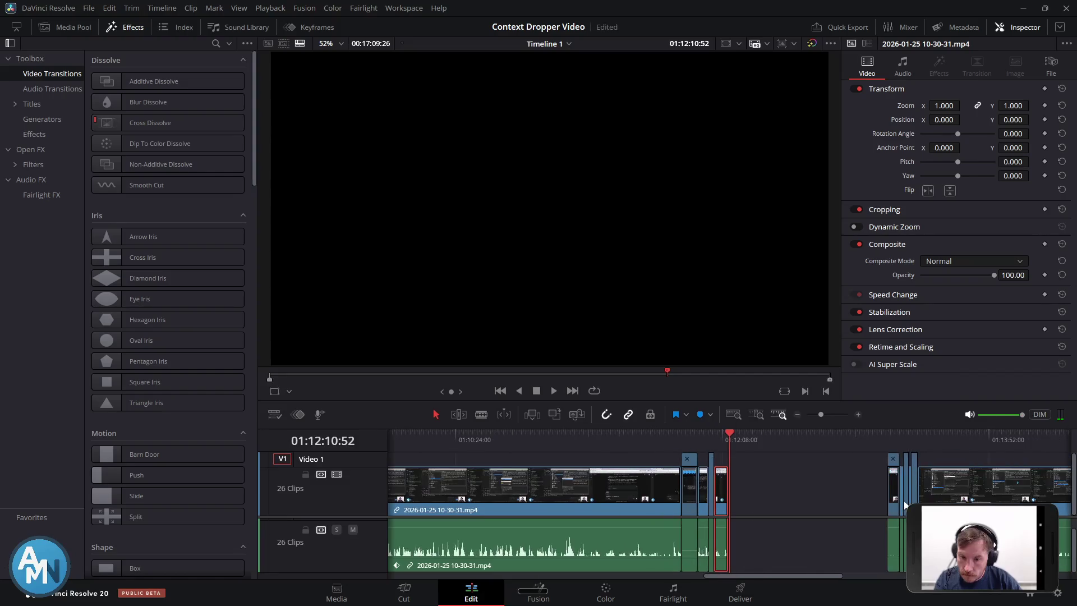
mouse_move(750, 468)
left_mouse_down()
mouse_move(937, 561)
mouse_move(990, 555)
left_mouse_up()
left_click_drag(858, 497, 817, 493)
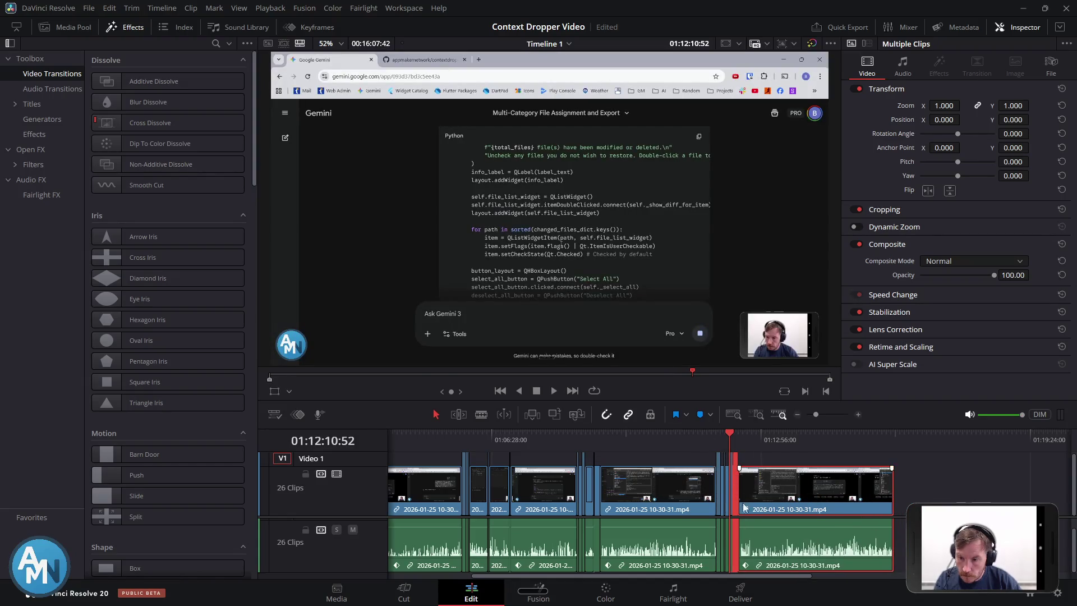
Play back from 01:12:07:57, then shift the selected clips left to close the remaining gap
scroll(729, 514, "up", 5)
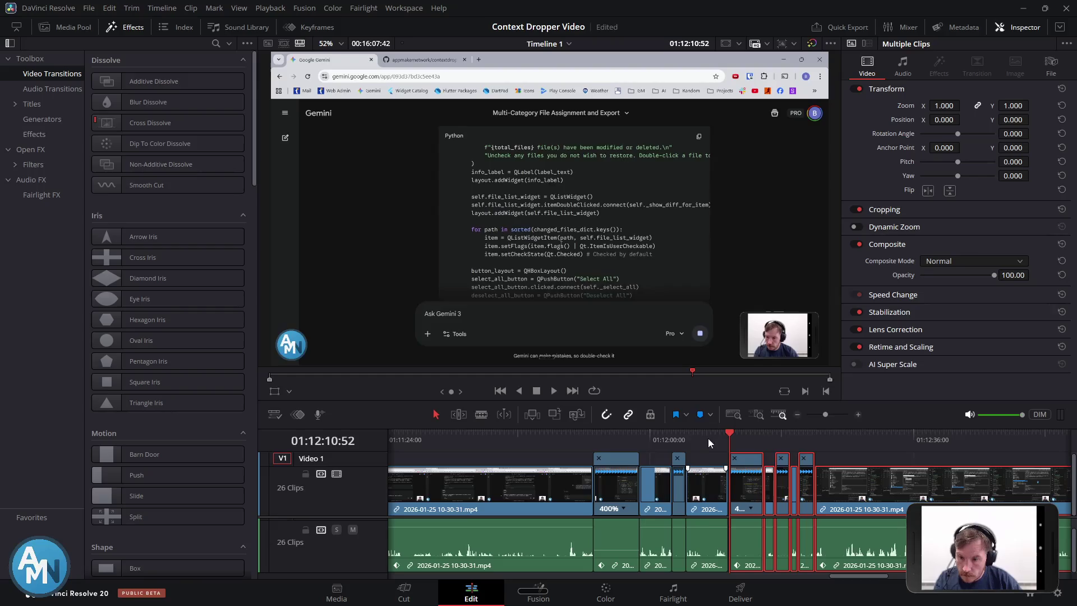
left_click(708, 439)
key("space")
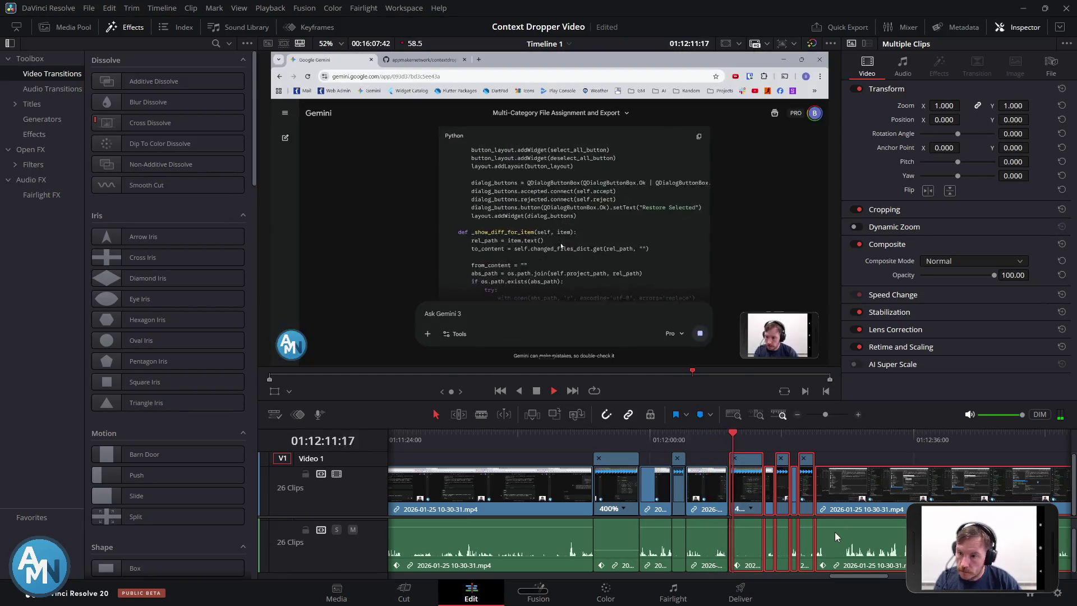
key("space")
scroll(741, 504, "up", 3)
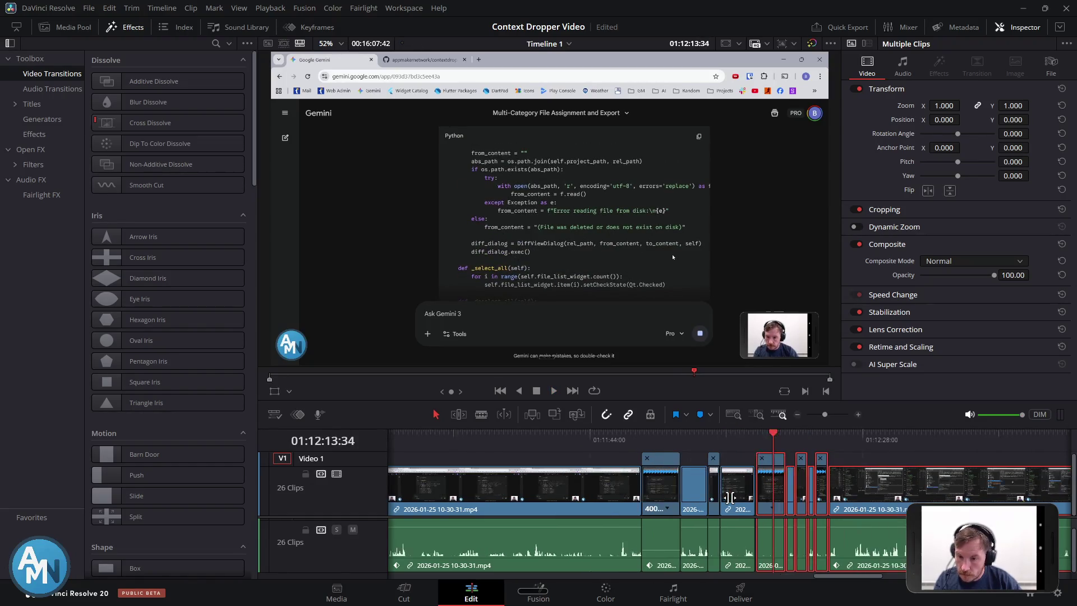
scroll(735, 503, "up", 4)
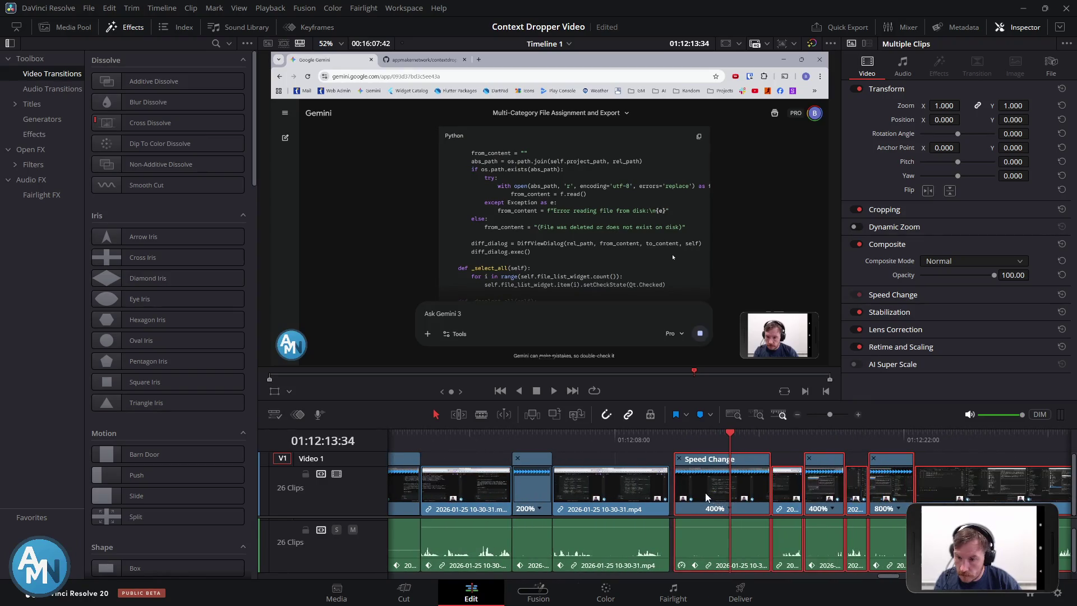
left_click_drag(698, 496, 694, 493)
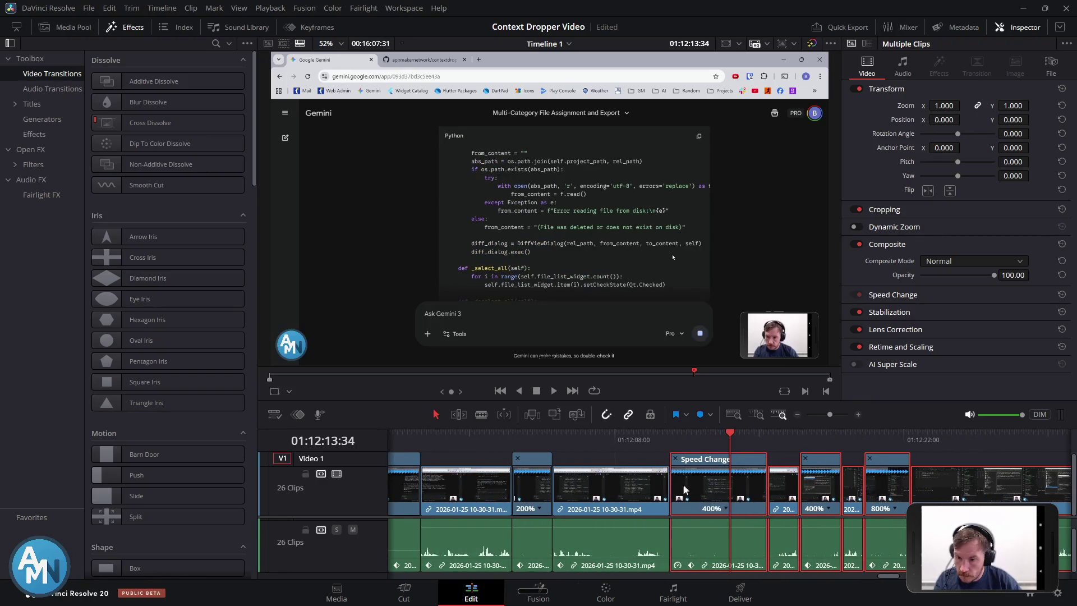
left_click(660, 439)
key("space")
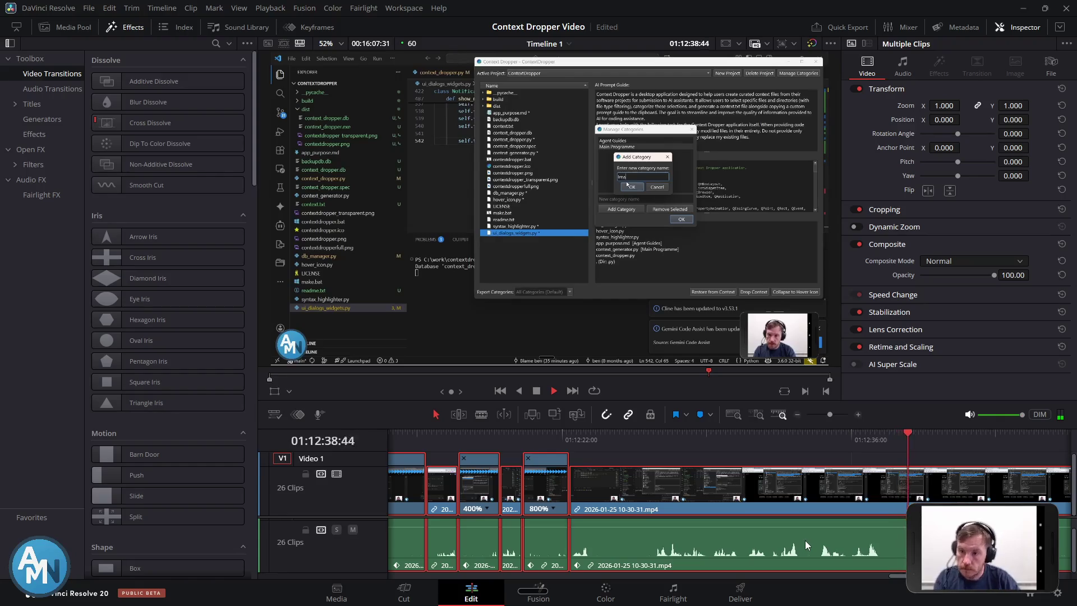
Split the recording at 01:12:37:25 and 01:12:38:34
key("space")
left_click(880, 436)
key("ctrl+b")
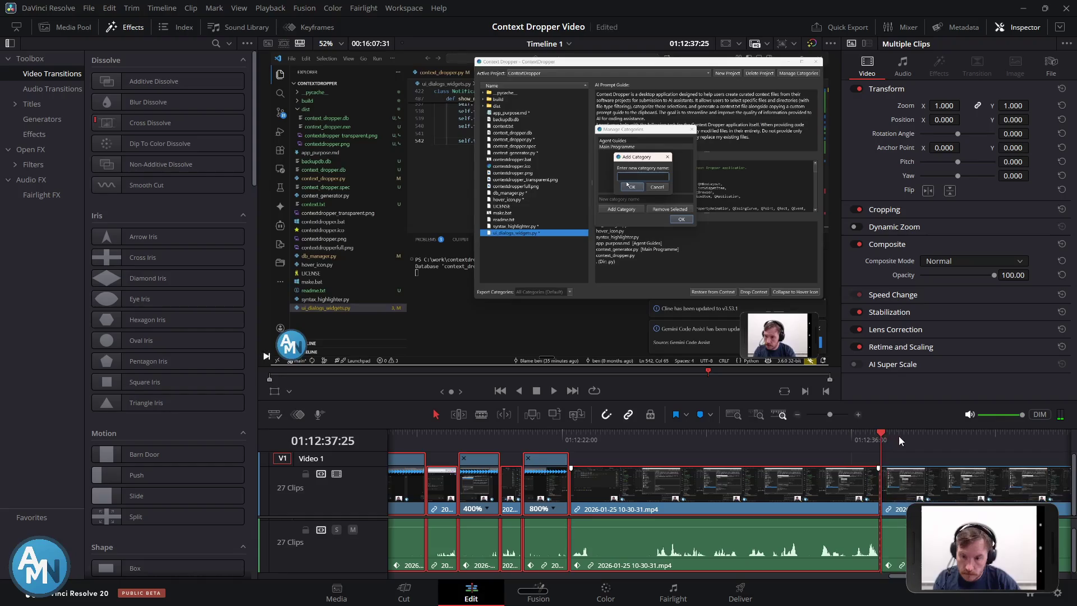
left_click(905, 434)
key("ctrl+b")
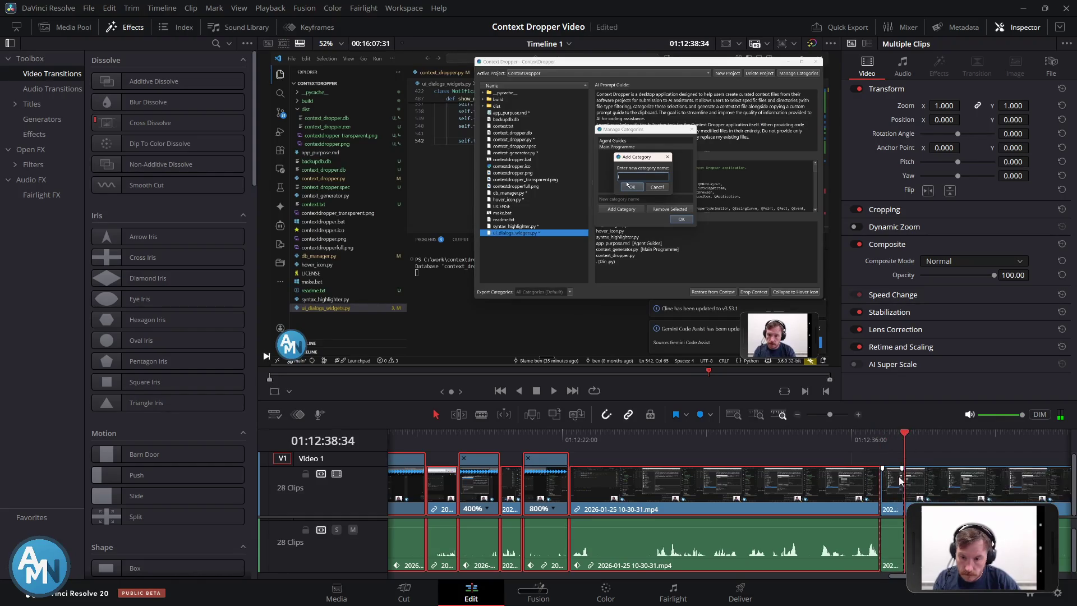
Change the short section's playback speed and play back from just before it
left_click(889, 498)
key("ctrl+r")
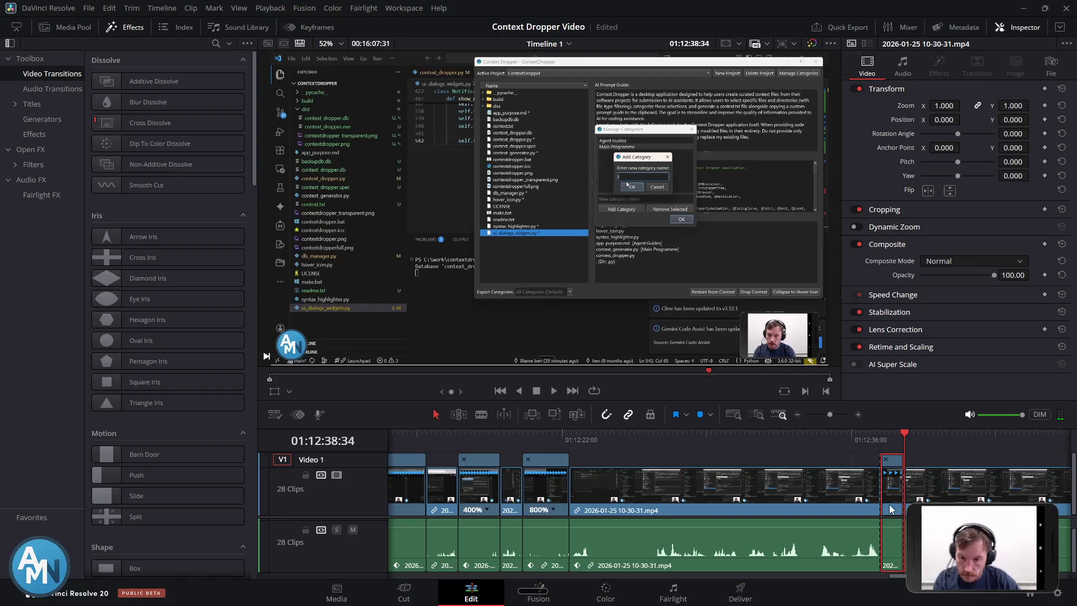
left_click(893, 511)
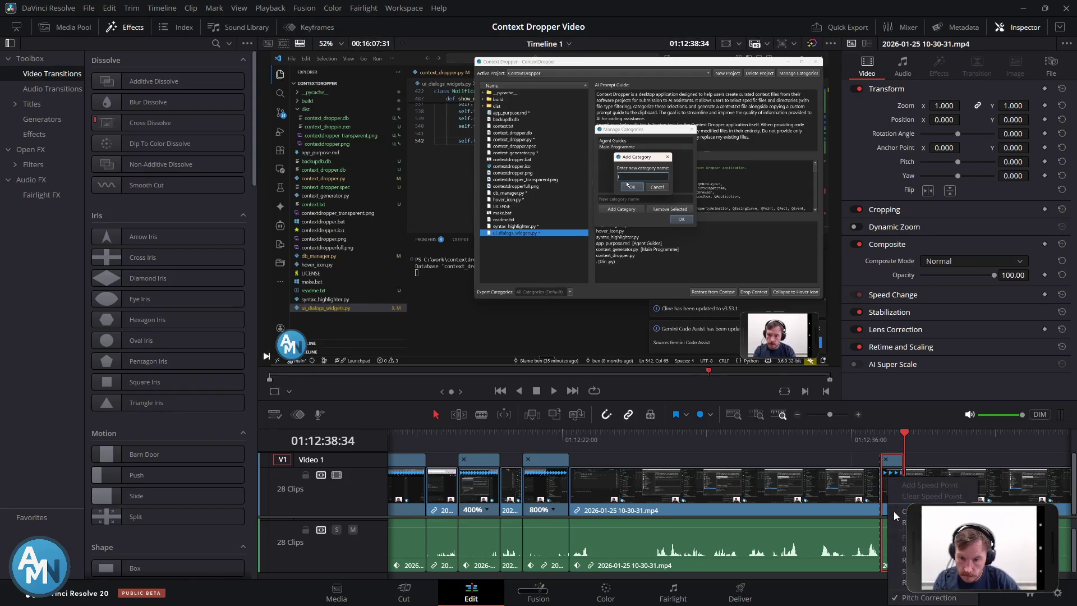
mouse_move(920, 511)
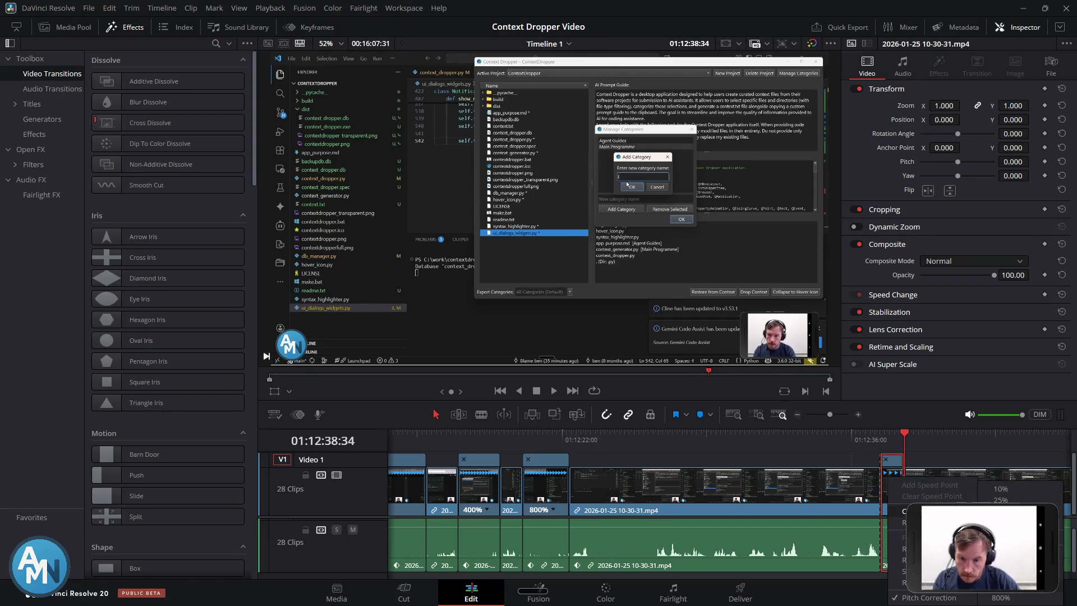
left_click(999, 489)
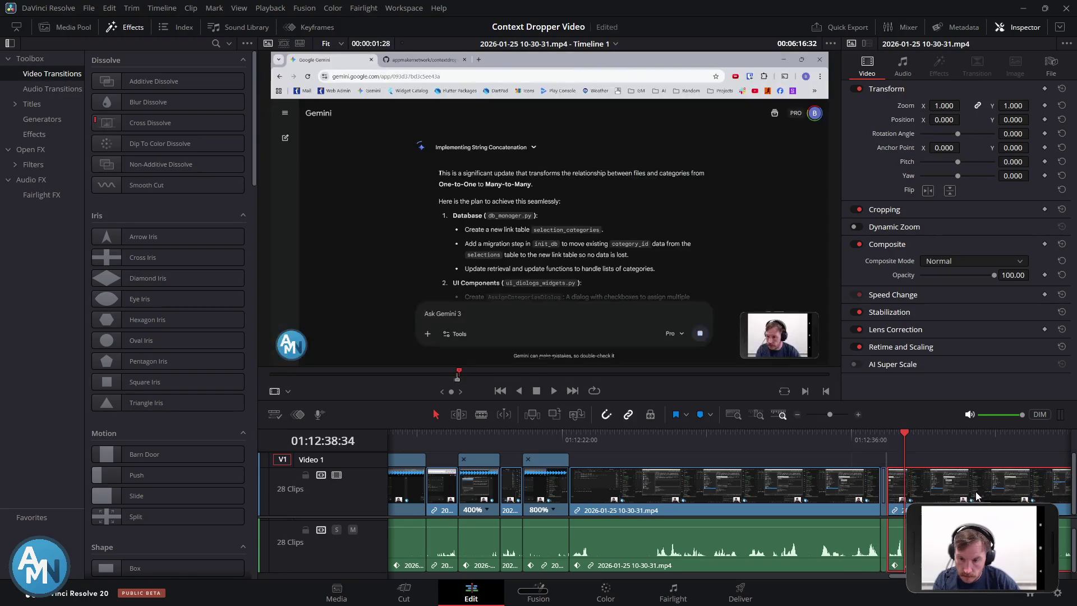
left_click(870, 440)
key("space")
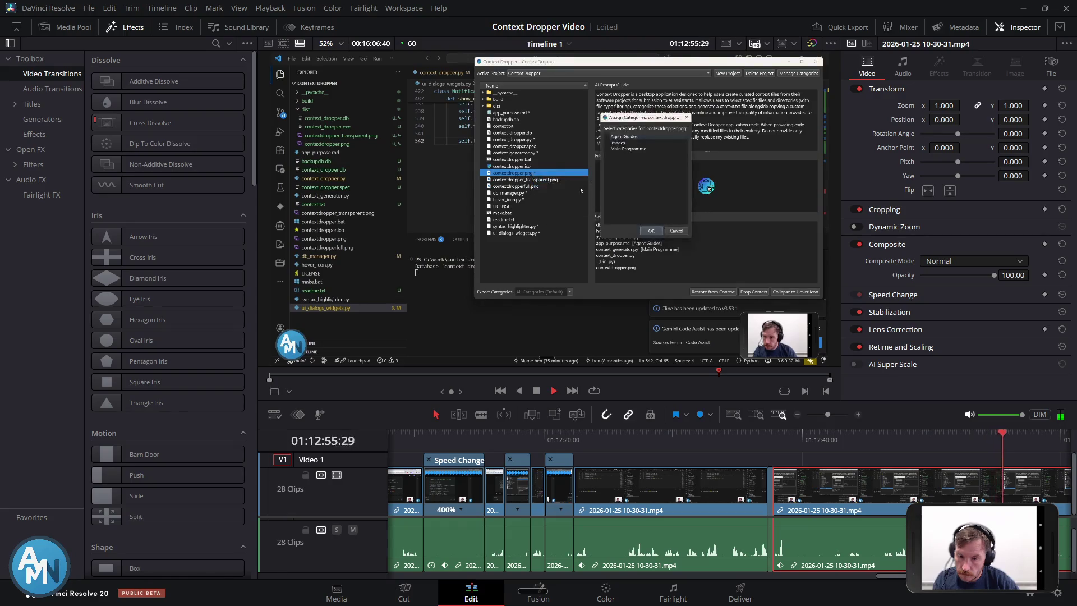
scroll(987, 494, "down", 3)
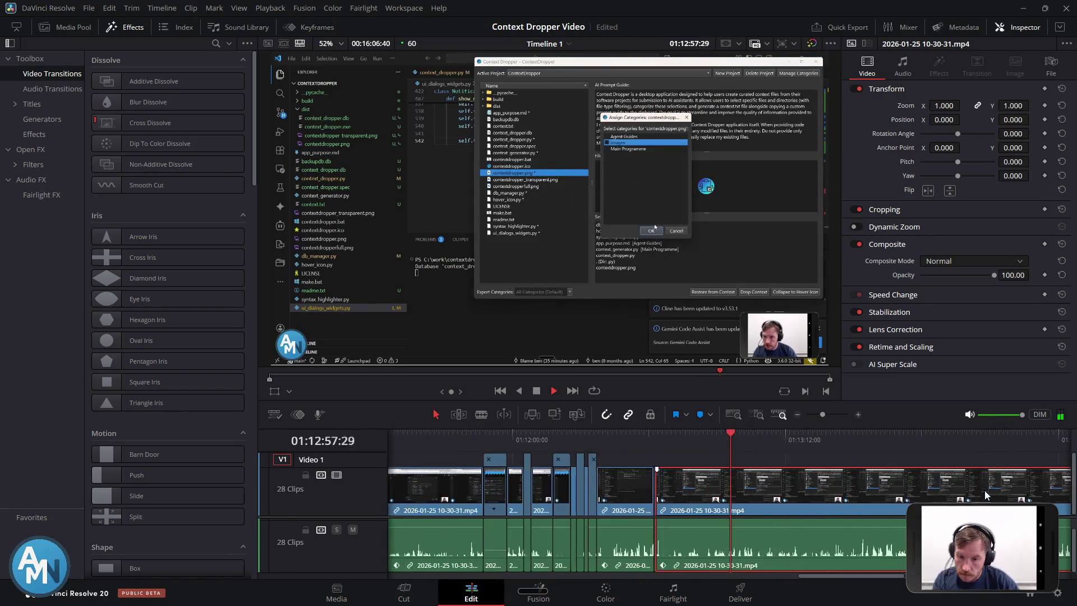
scroll(987, 495, "down", 2)
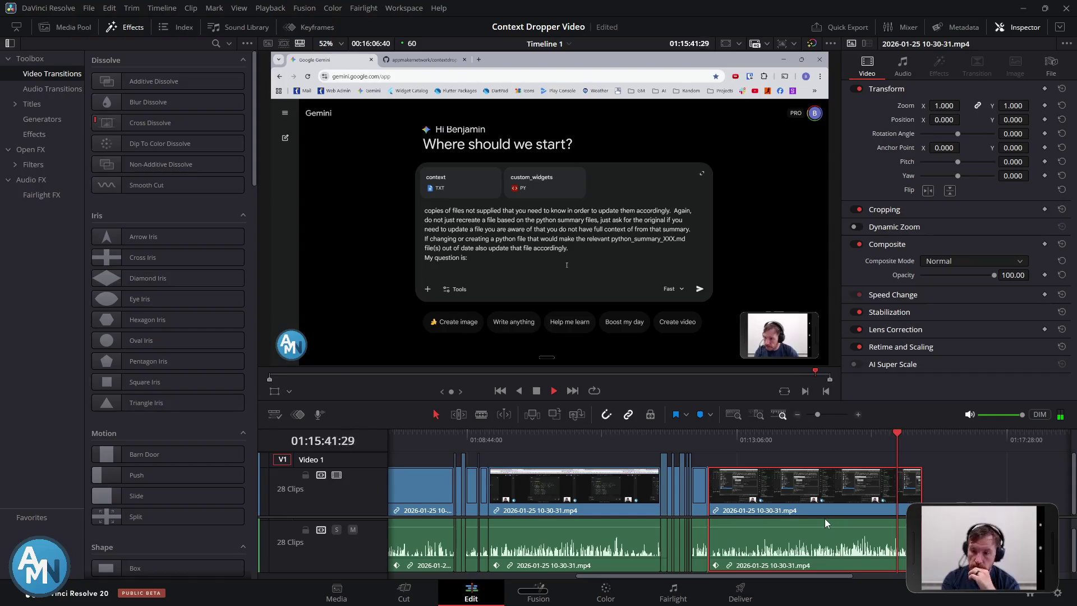
Scroll the timeline all the way left to show 01:00:00:00
mouse_move(698, 583)
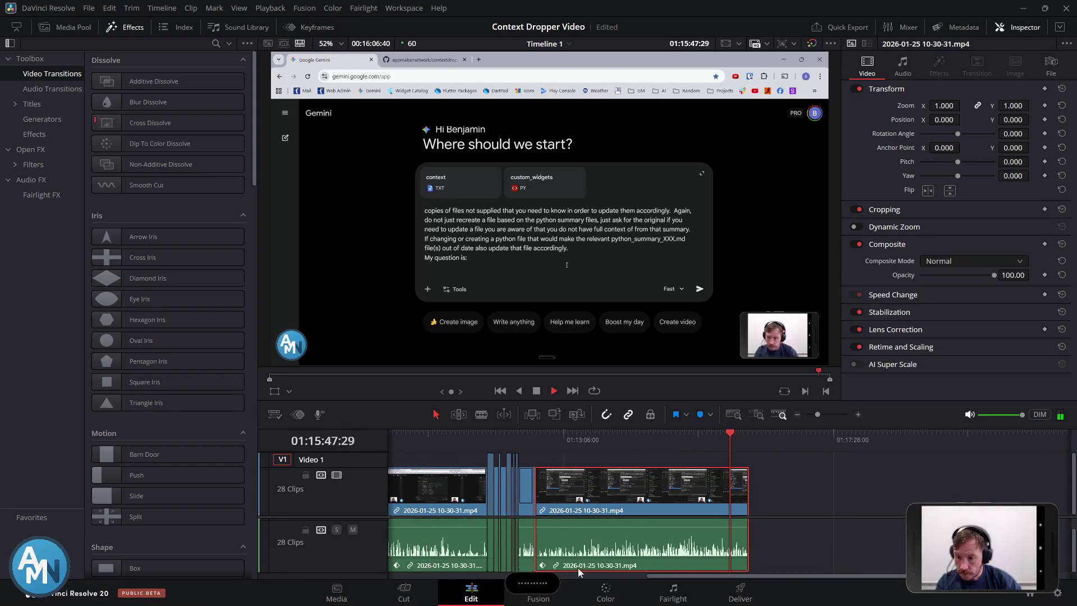
left_click_drag(672, 577, 543, 573)
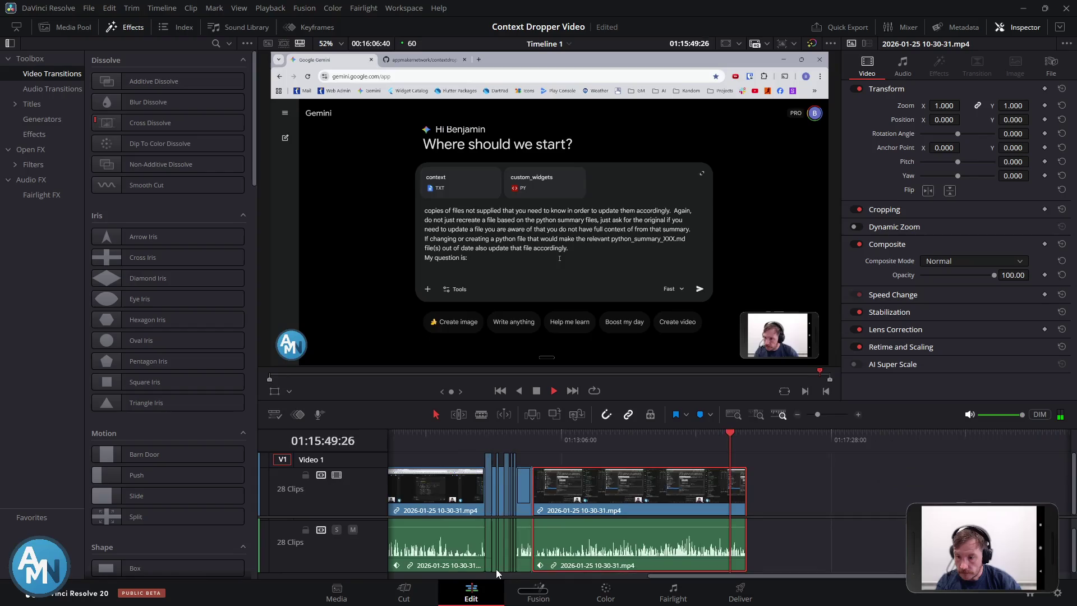
scroll(494, 524, "up", 3)
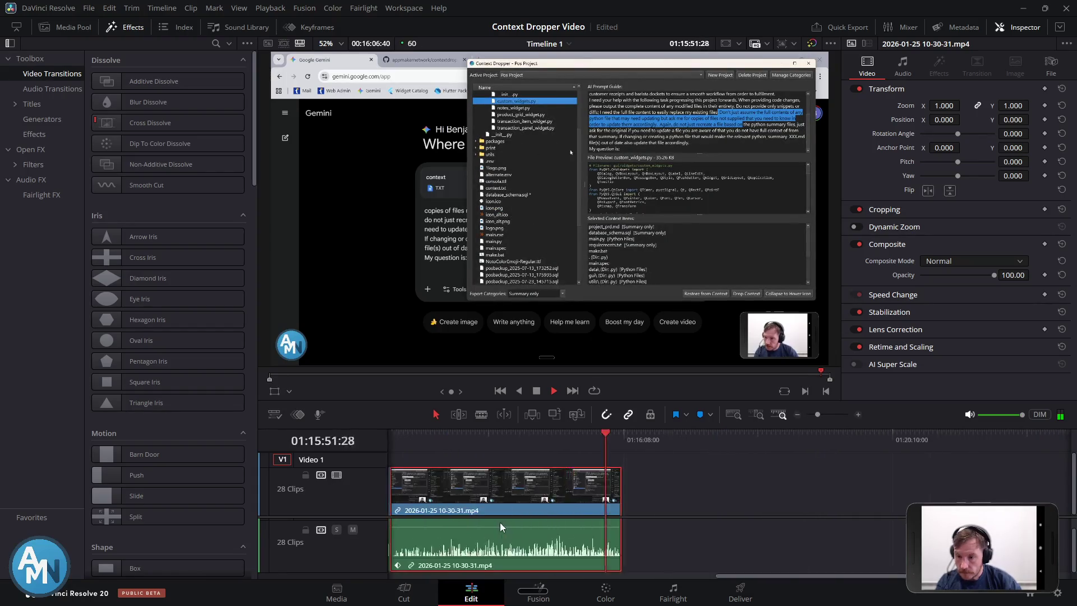
scroll(518, 522, "down", 3)
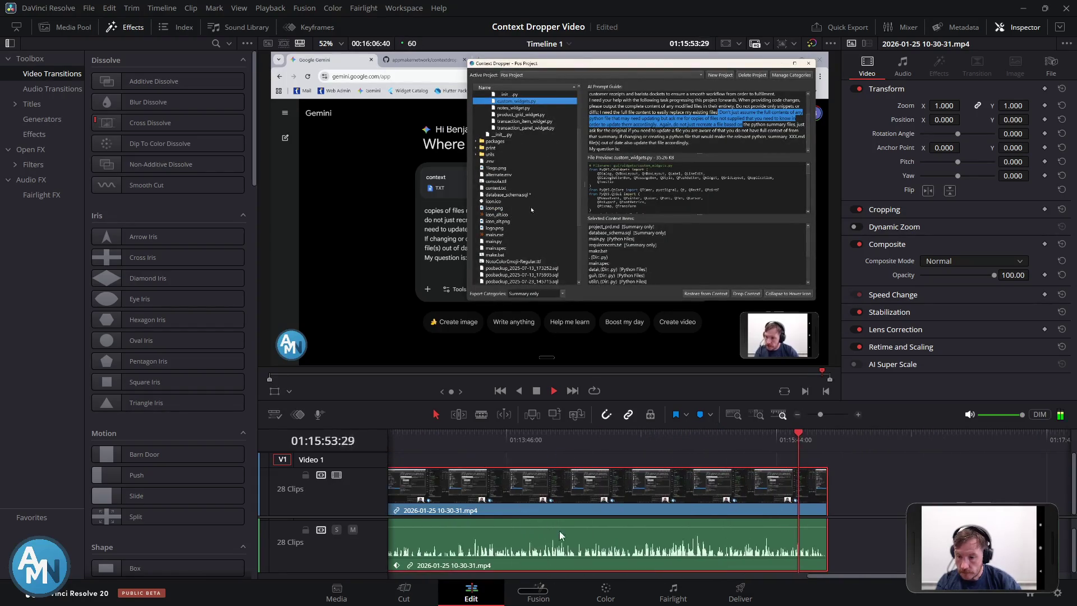
scroll(617, 561, "down", 3)
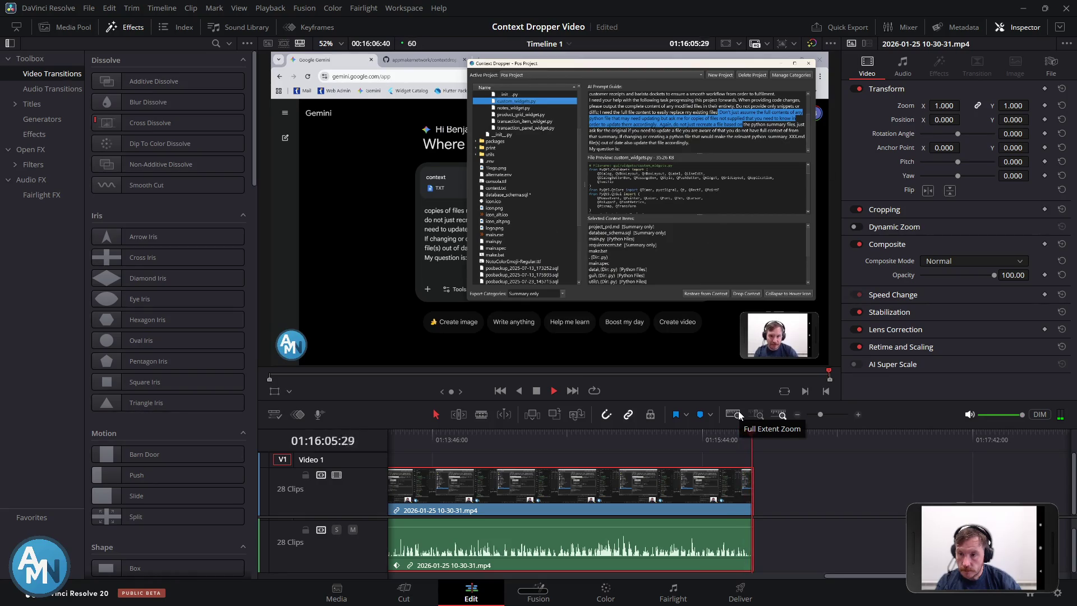
left_click_drag(869, 576, 408, 572)
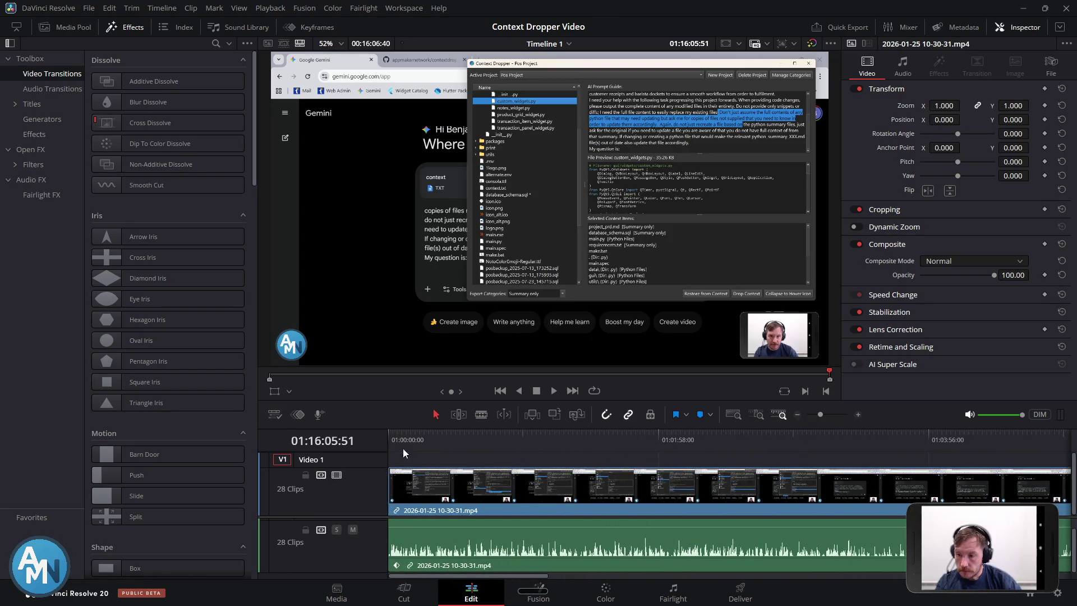
Play the timeline back from its start, zooming in while it plays, then stop
left_click(403, 440)
left_click(390, 440)
key("space")
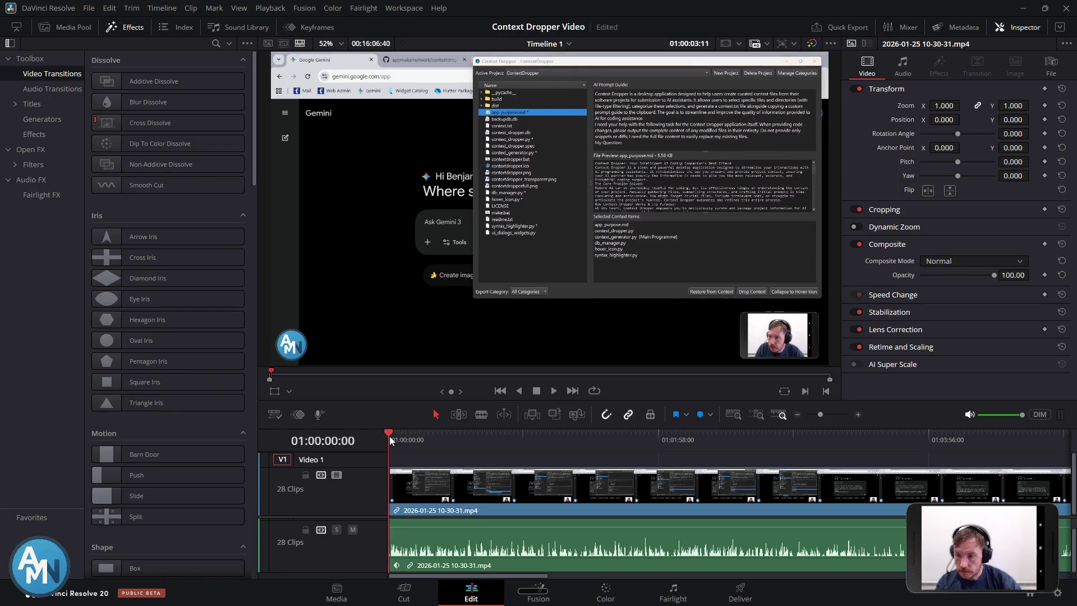
scroll(460, 530, "down", 2)
scroll(456, 537, "up", 4)
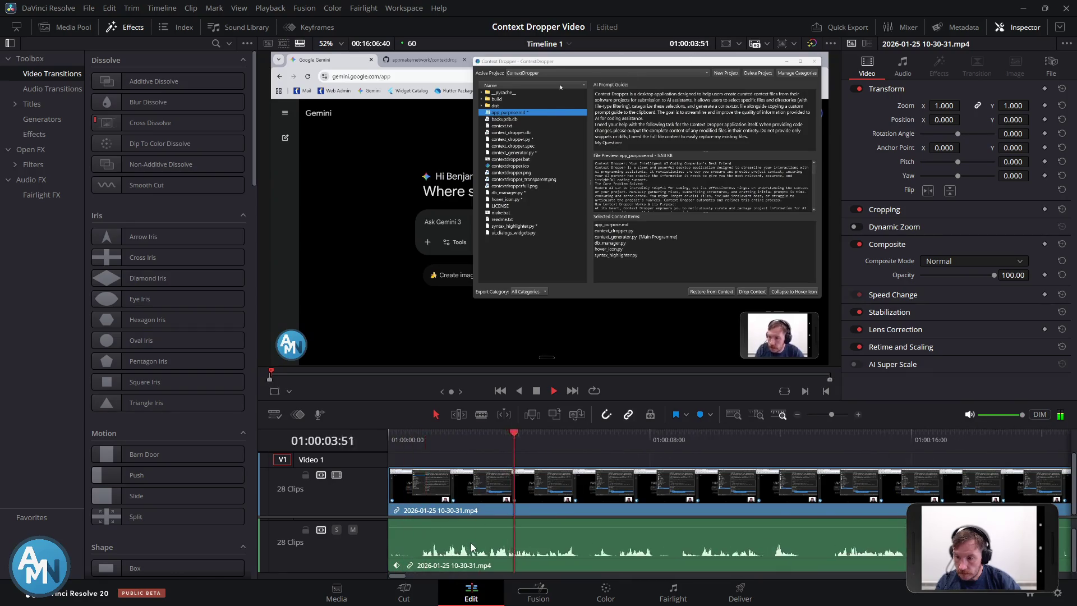
scroll(472, 547, "up", 2)
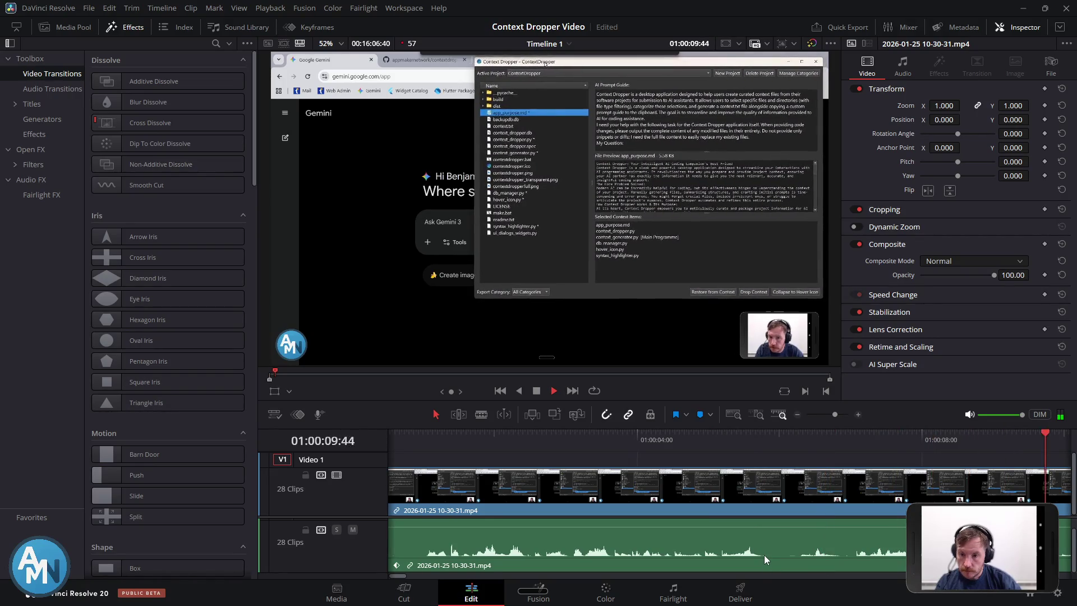
key("space")
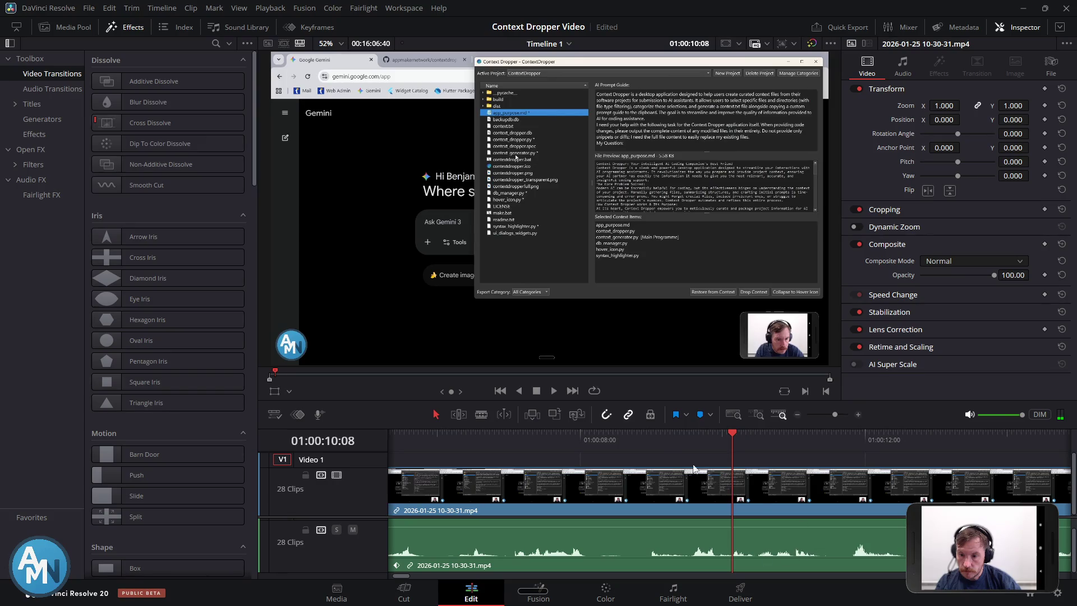
Resume playback from about 01:00:08
left_click(582, 445)
key("space")
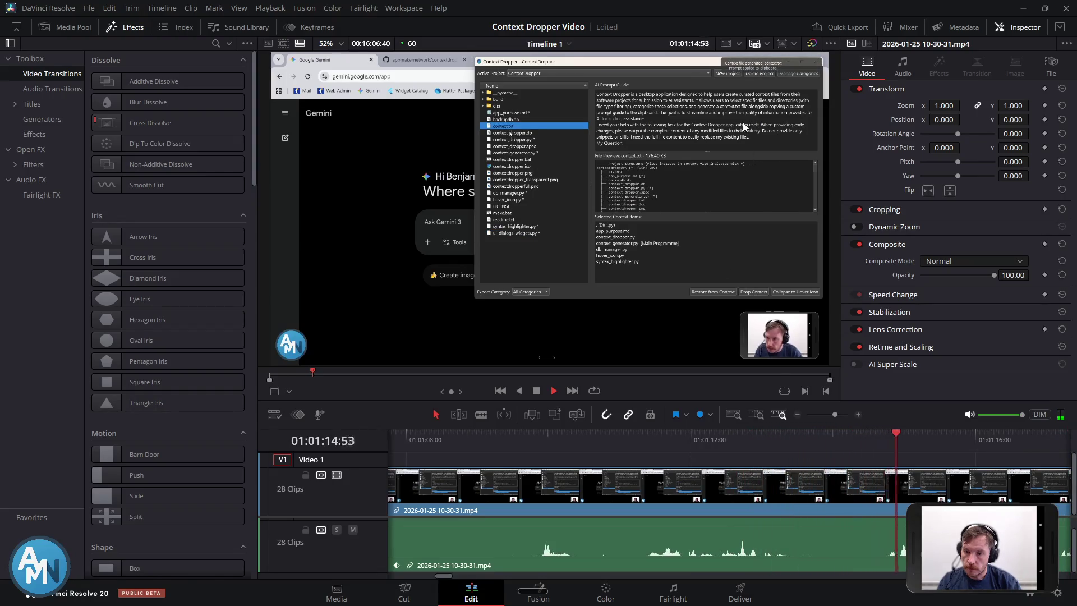
scroll(878, 505, "down", 5)
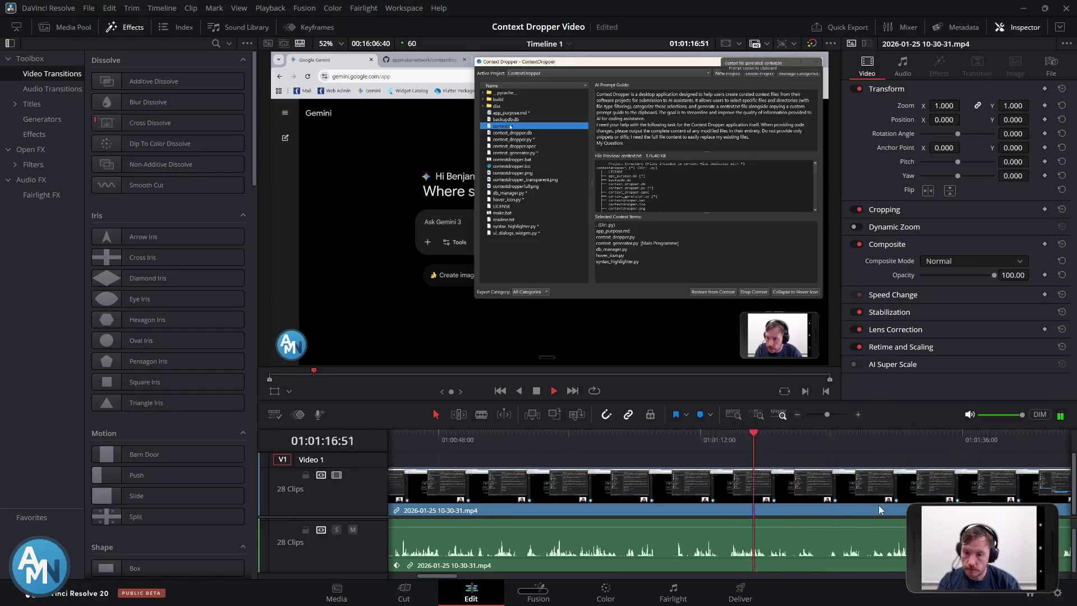
Zoom the timeline out until the ruler spans about 01:00:00 to 01:08:28
scroll(870, 504, "down", 4)
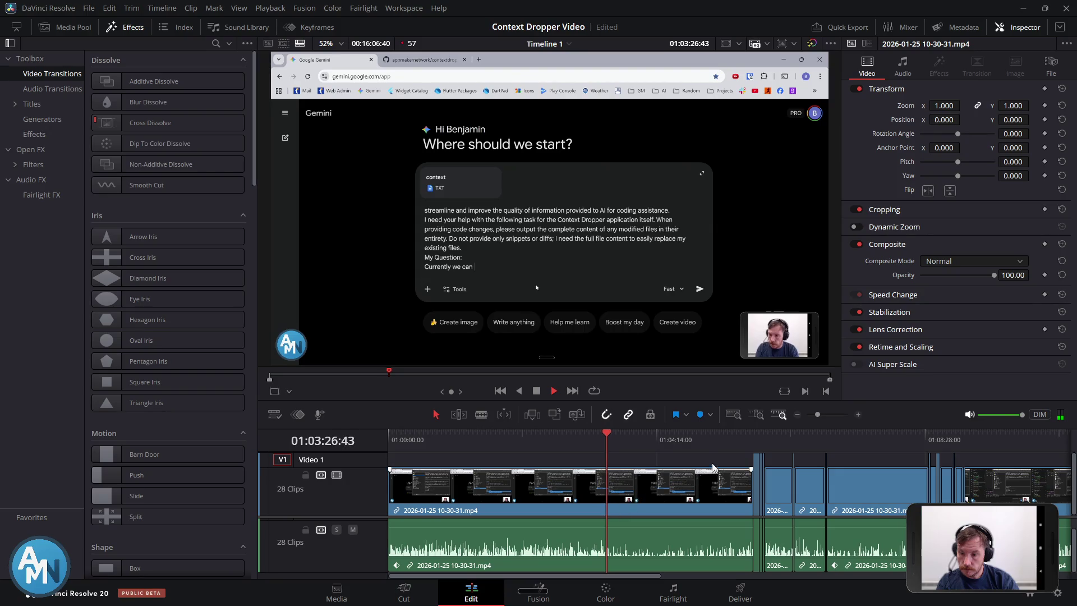
Jump ahead to around 01:05:31, play the later part, and stop at 01:06:05:15
left_click(635, 434)
left_click(671, 439)
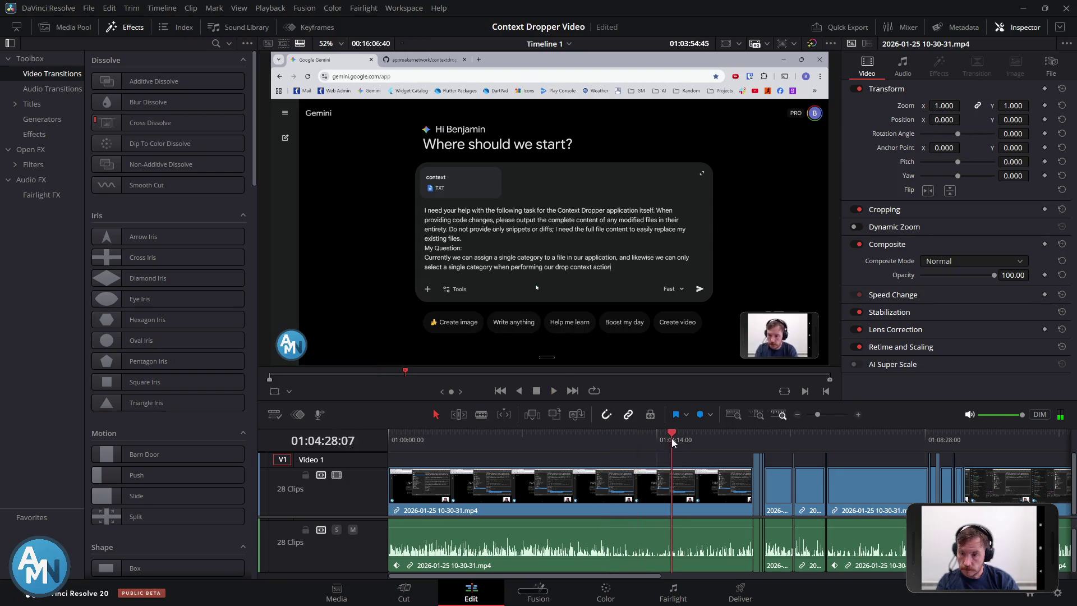
left_click(701, 441)
left_click(718, 440)
left_click(738, 436)
key("space")
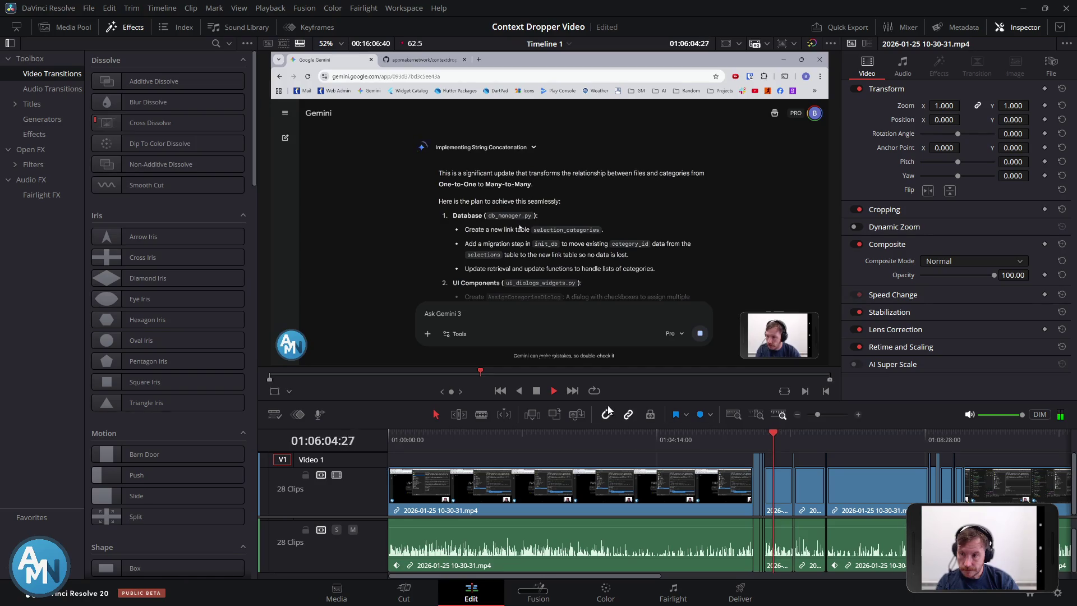
key("space")
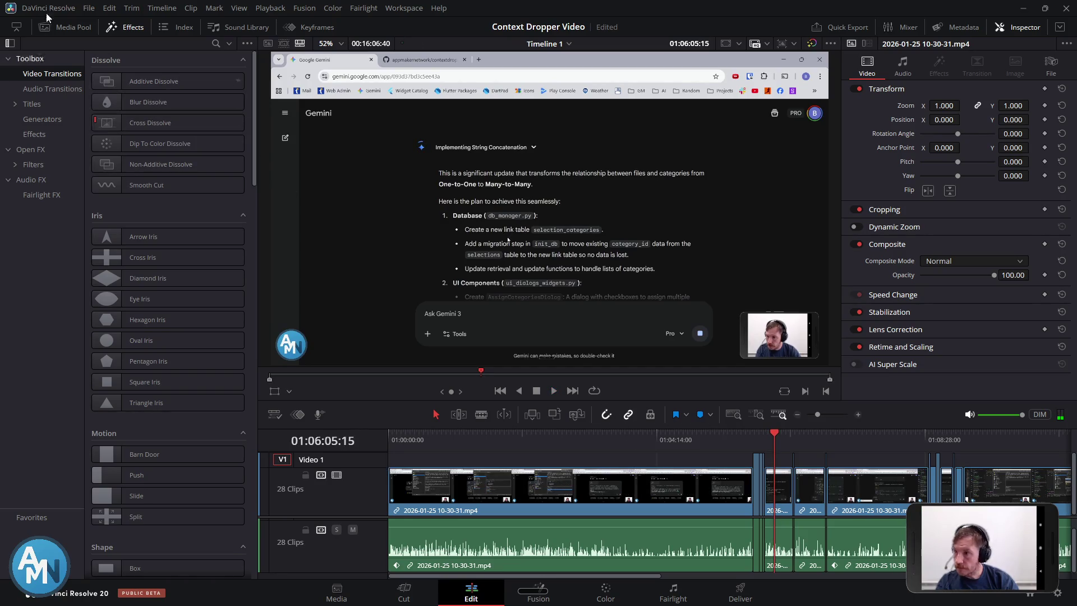
left_click(38, 8)
Save the project, cancel an Export Project attempt, and open Quick Export for Timeline 1
mouse_move(90, 9)
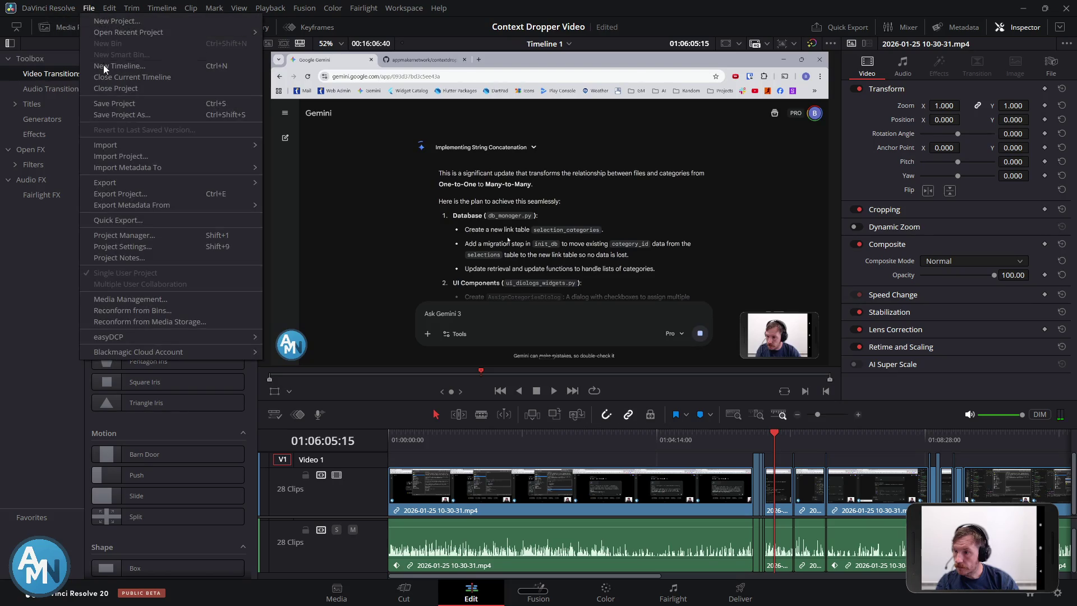
left_click(123, 105)
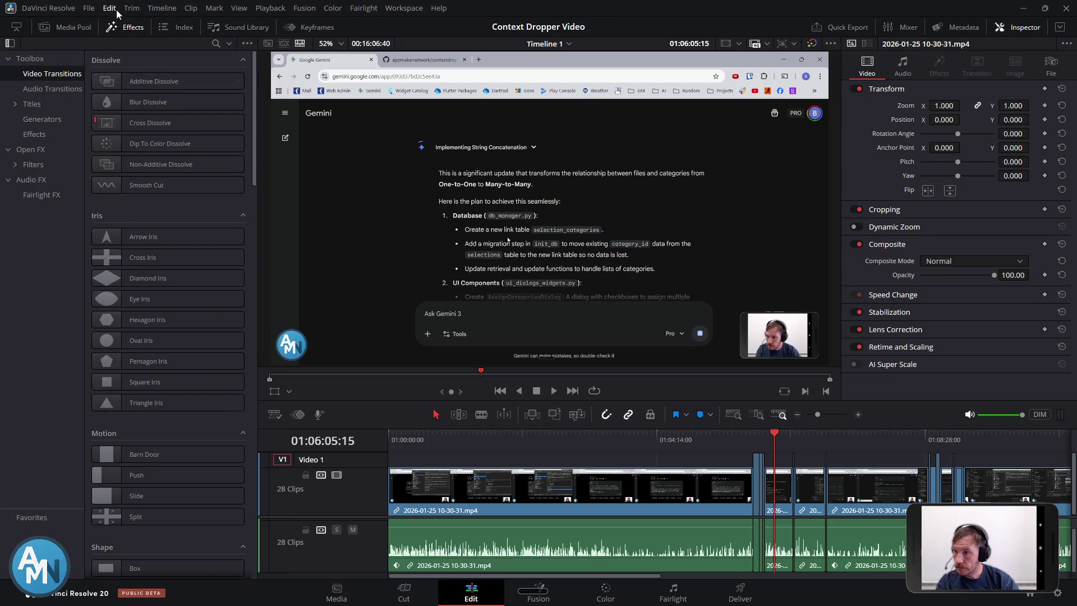
left_click(89, 8)
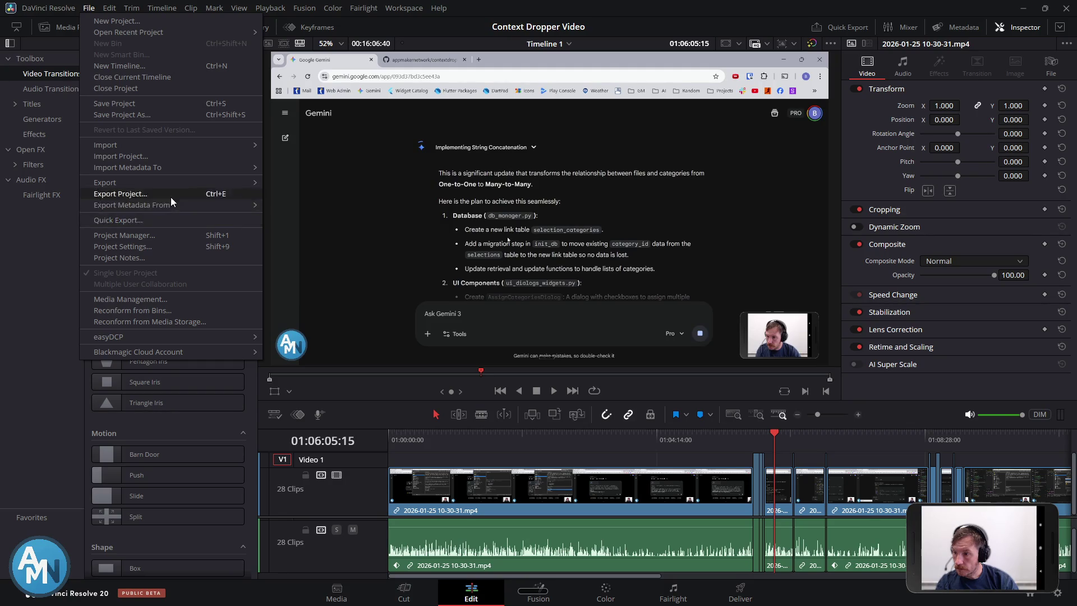
left_click(170, 195)
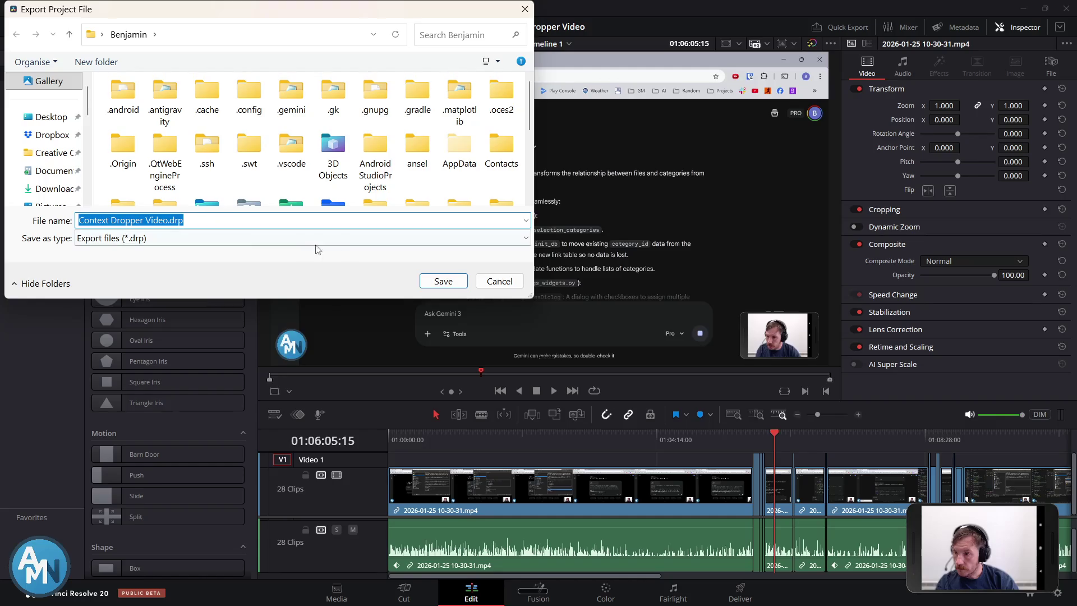
left_click(499, 281)
left_click(89, 8)
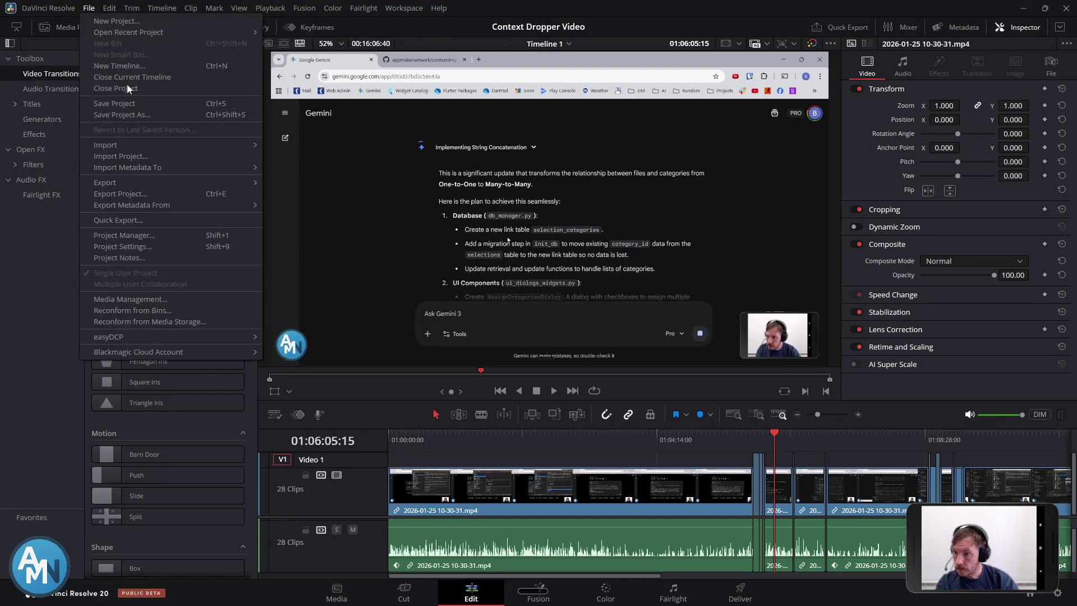
left_click(171, 224)
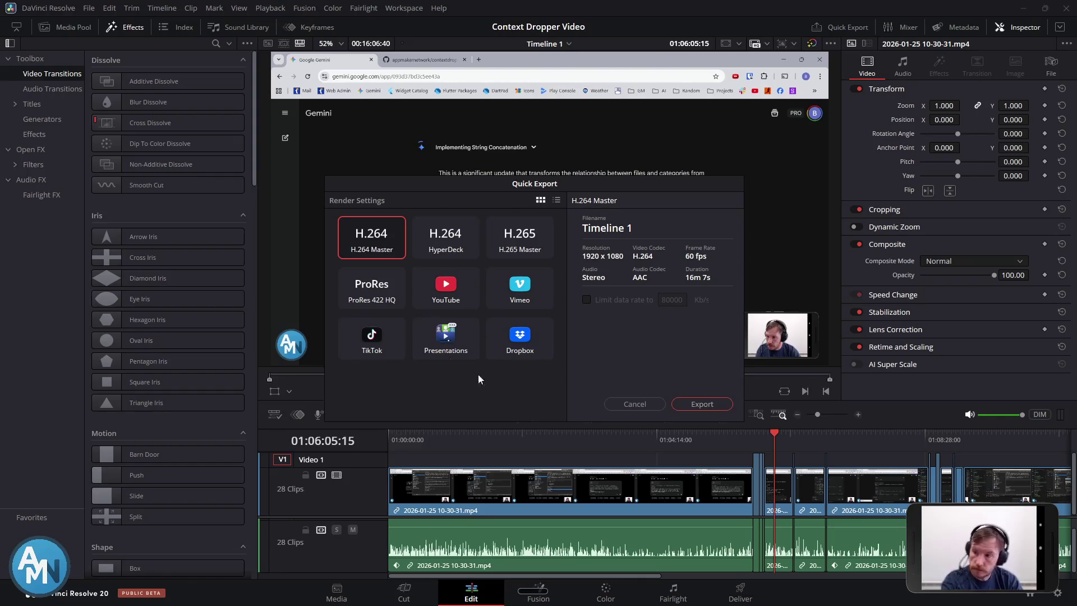
Snip the Quick Export dialog as an image and switch to Gemini in Chrome
key("super+shift+s")
mouse_move(309, 161)
left_mouse_down()
mouse_move(739, 520)
mouse_move(753, 454)
left_mouse_up()
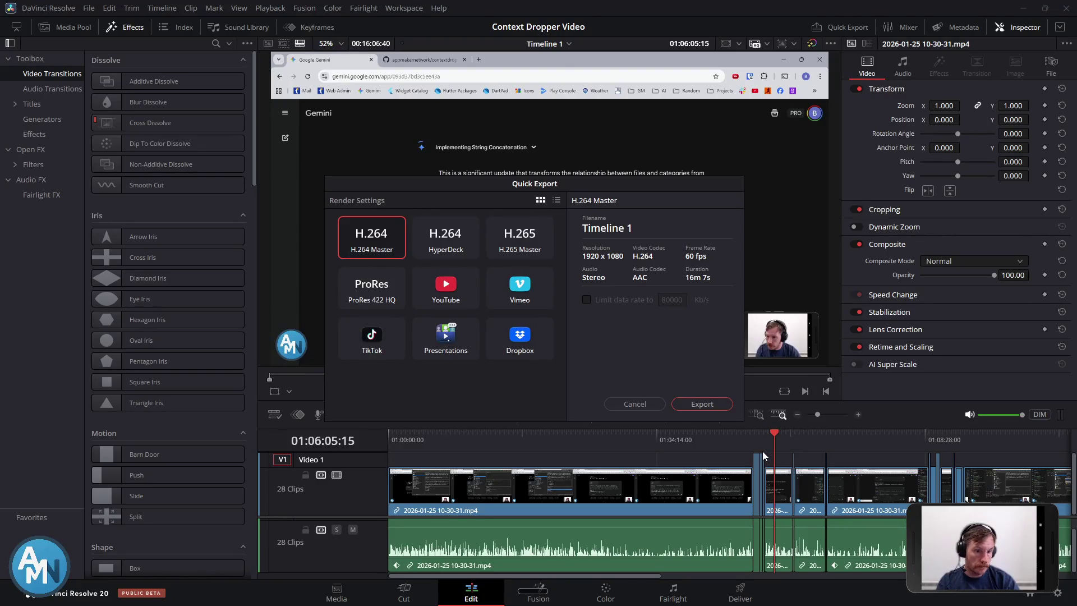
key("alt+Tab")
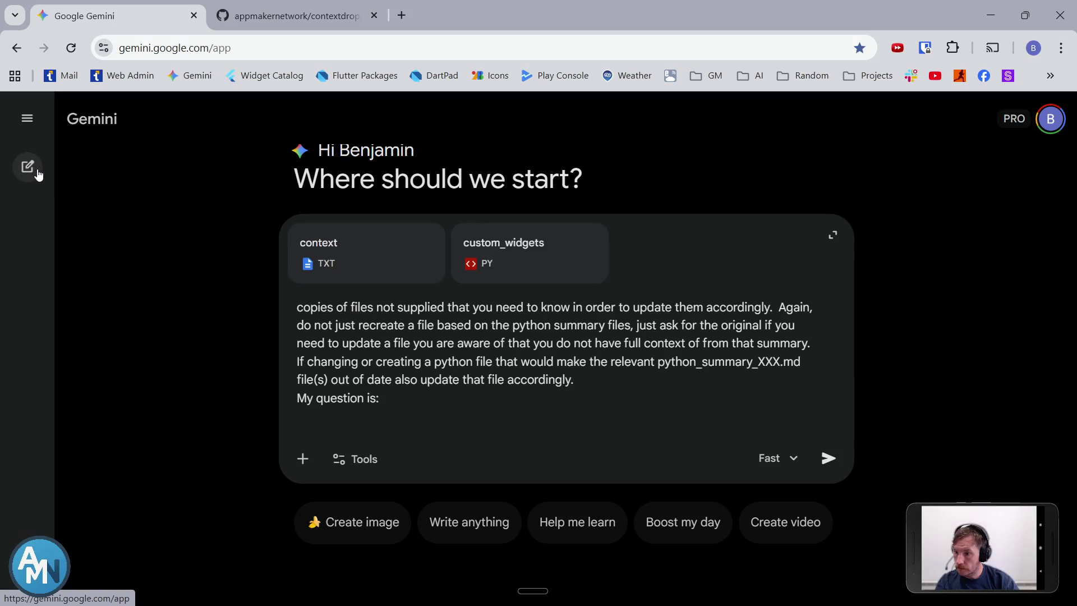
Start a fresh Gemini chat
scroll(392, 384, "up", 10)
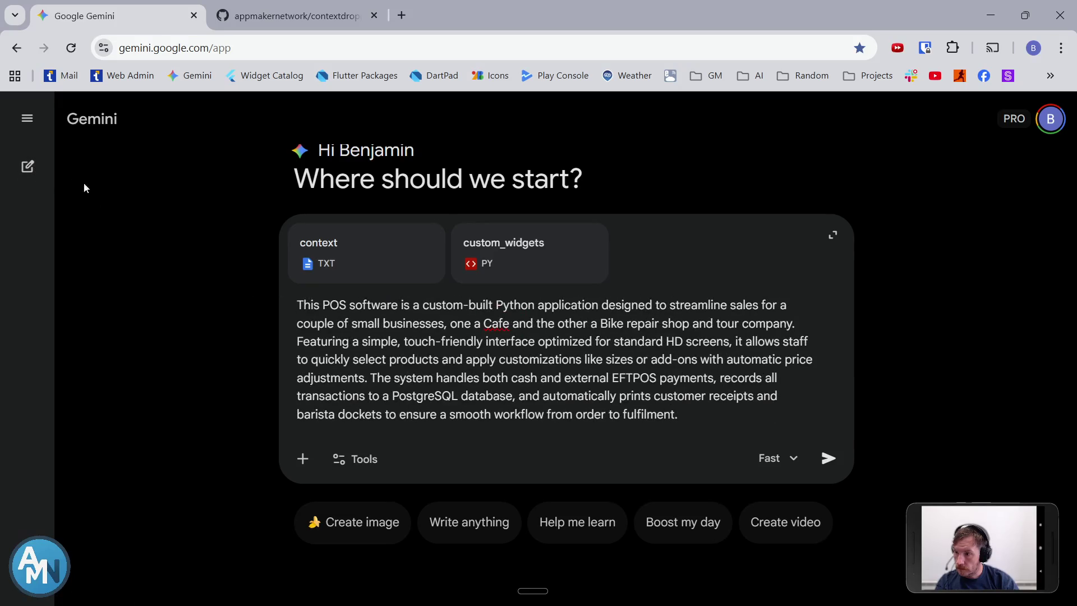
left_click(28, 123)
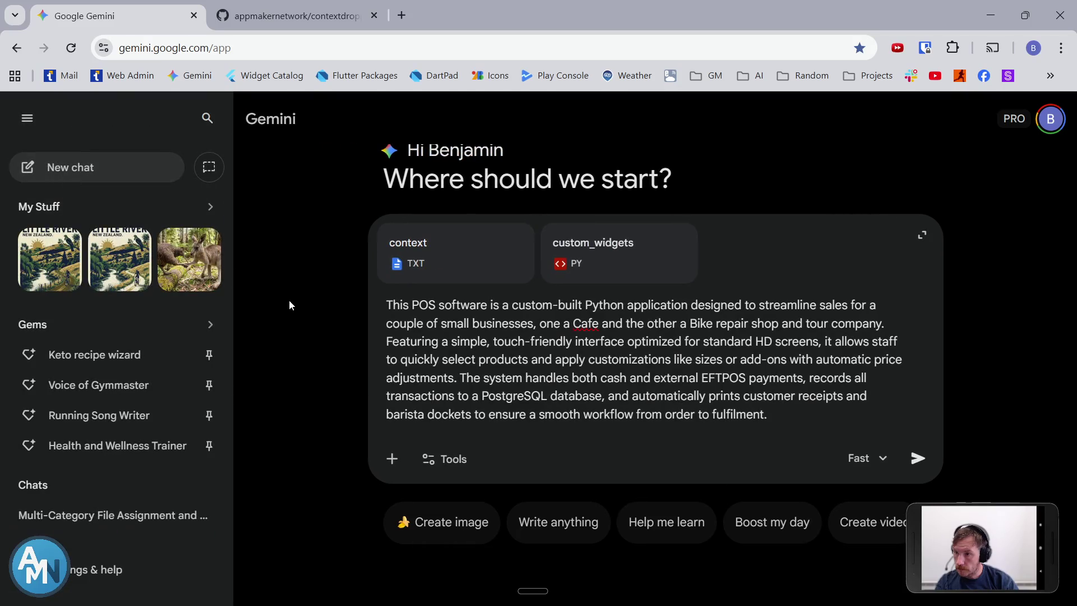
left_click(190, 76)
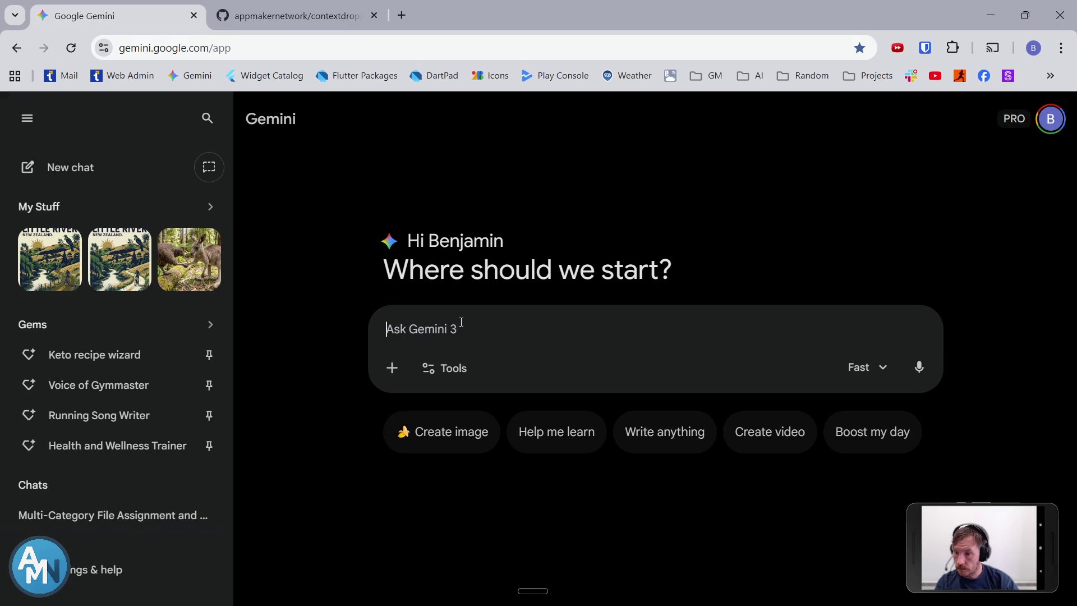
Paste the Quick Export screenshot and ask Gemini for the best YouTube export settings
key("ctrl+v")
type("What settings s")
type("I use when exporting from davin")
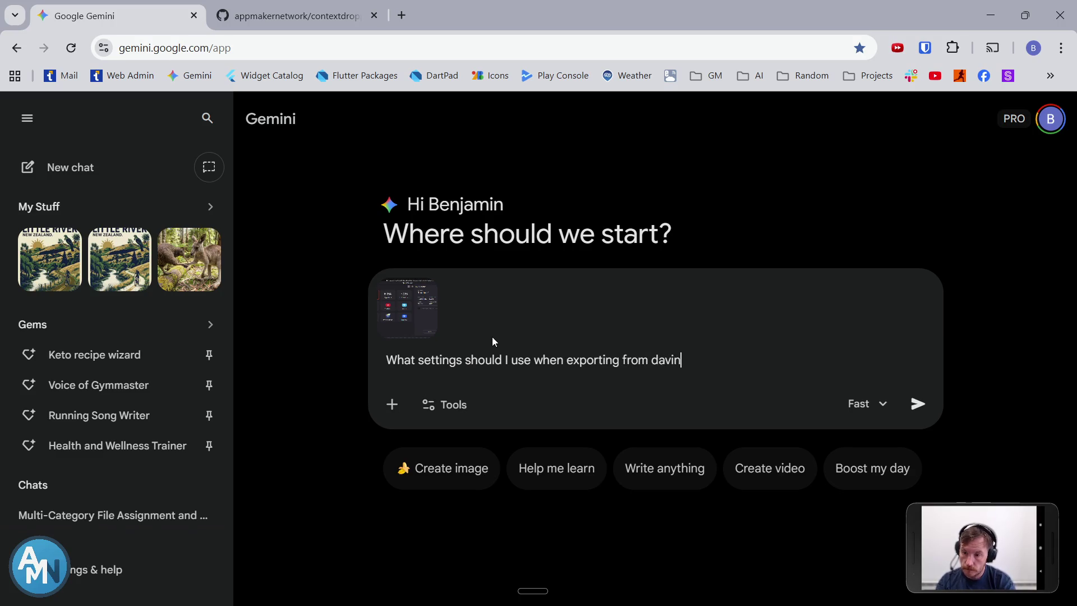
type("fotr ")
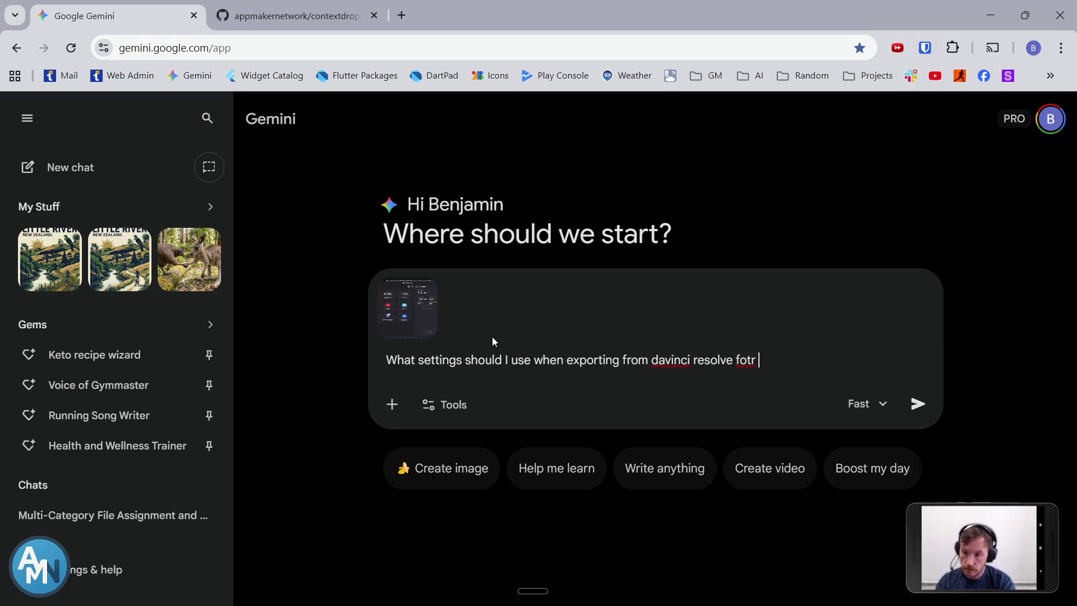
key("BackSpace")
key("BackSpace")
key("BackSpace")
type("r the best upload to")
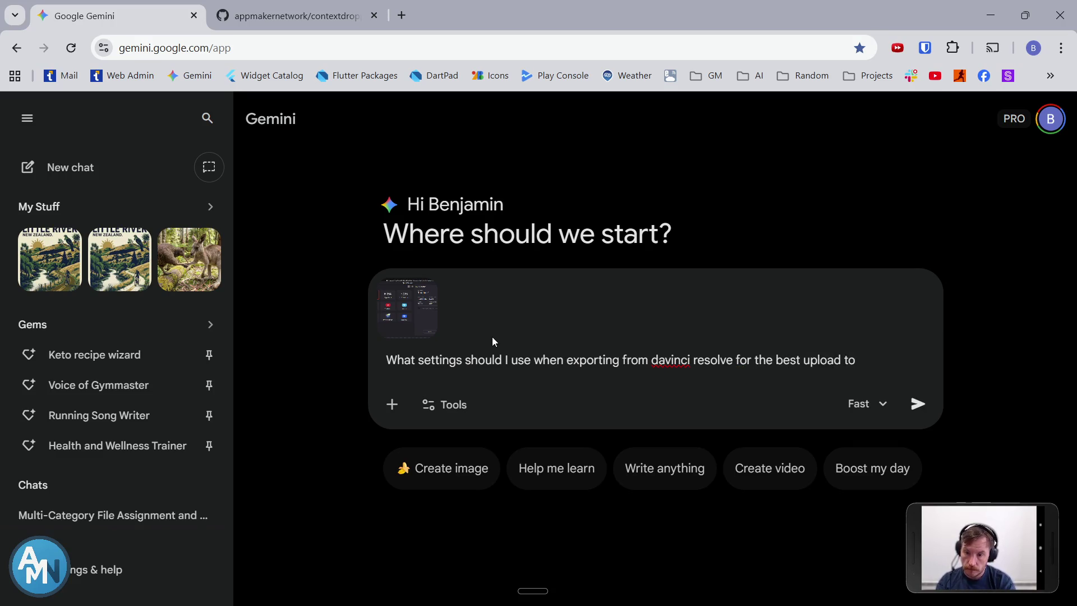
type("utube?")
key("Return")
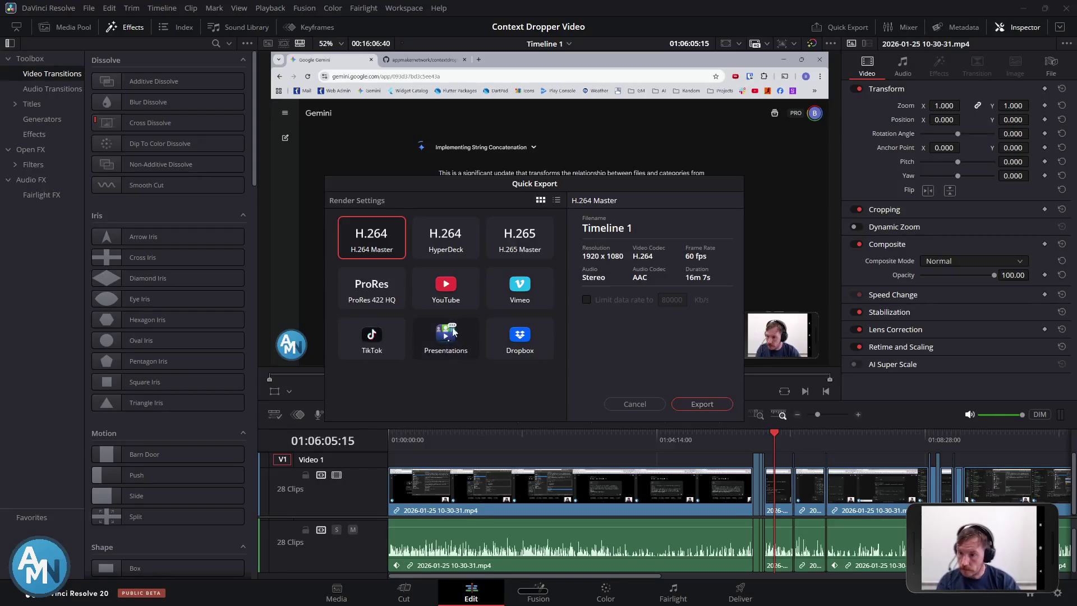
left_click(456, 289)
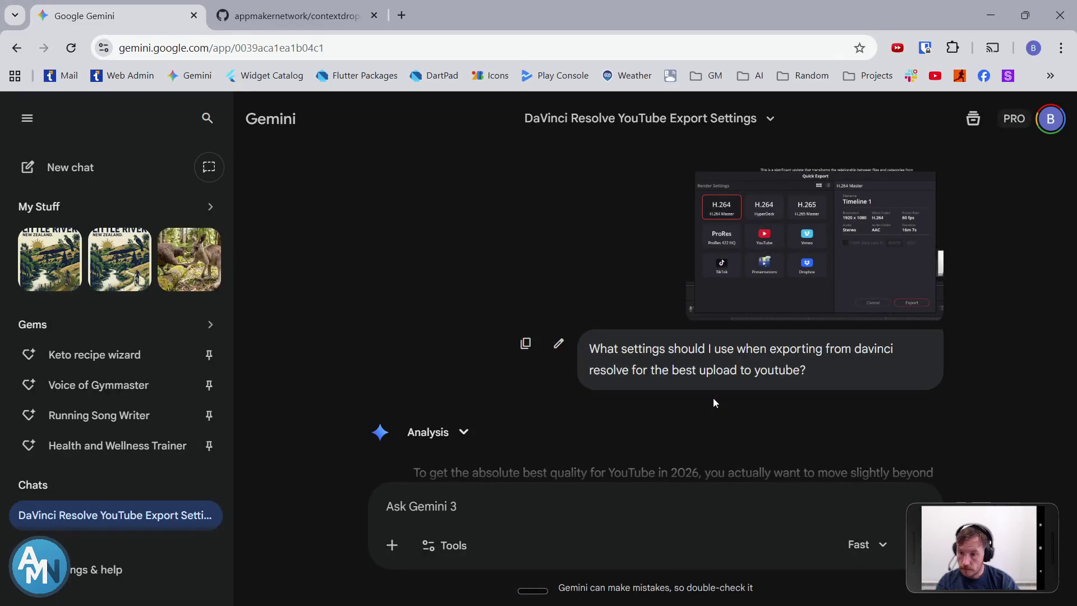
Scroll down to read Gemini's advice on the YouTube 1920 x 1080 H.264 preset
scroll(715, 402, "down", 4)
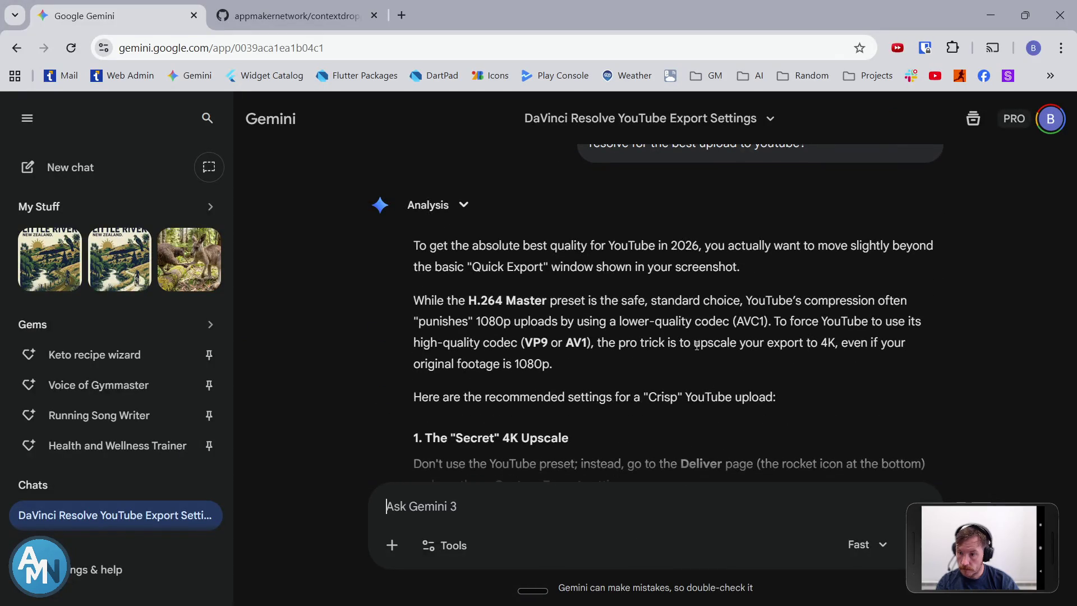
scroll(624, 337, "down", 1)
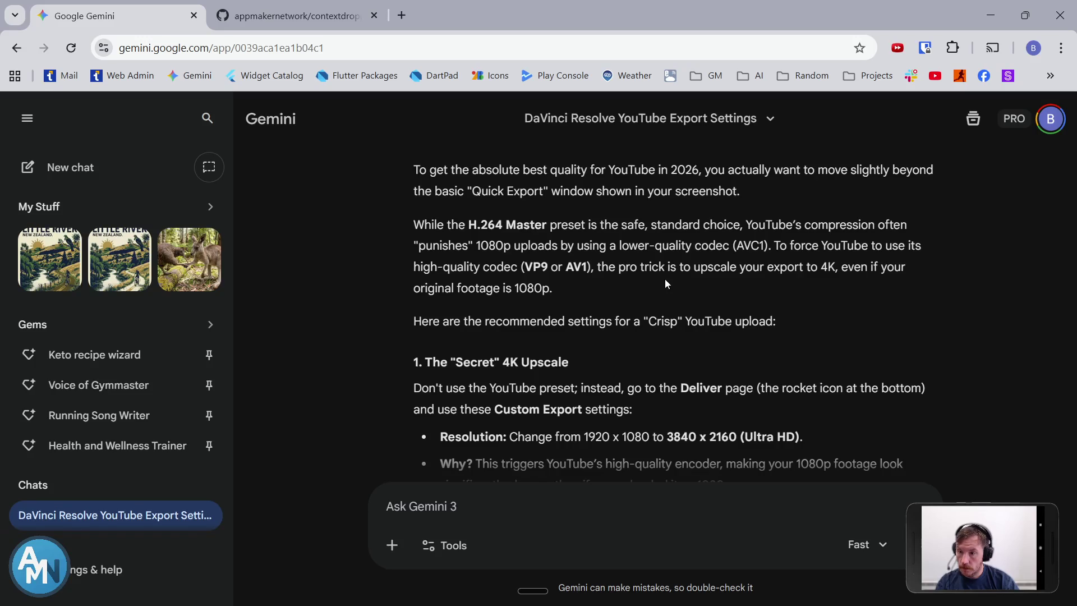
scroll(670, 277, "down", 4)
scroll(673, 280, "up", 1)
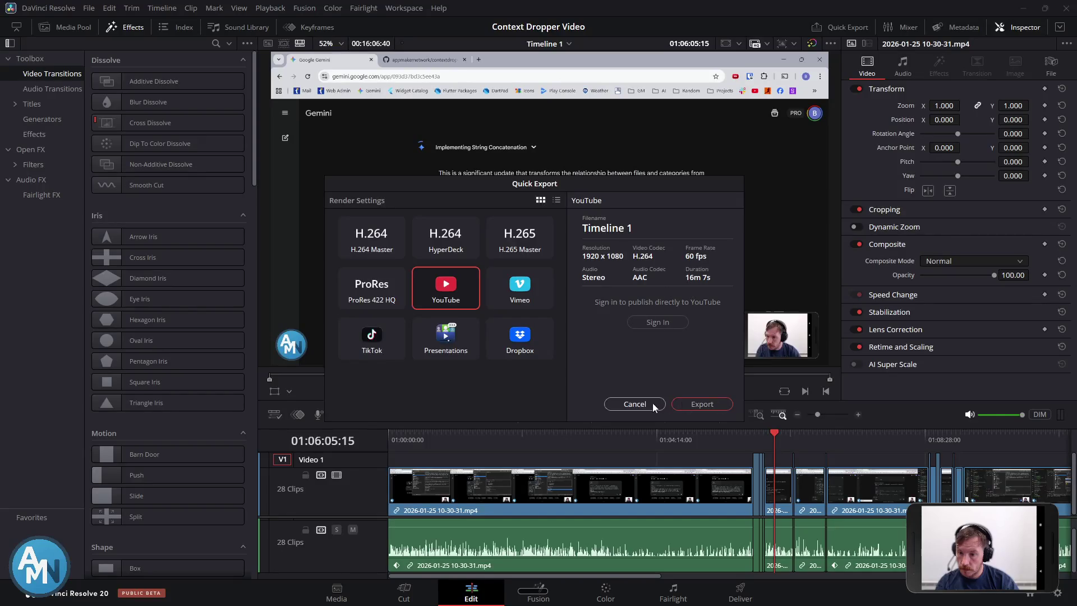
left_click(633, 405)
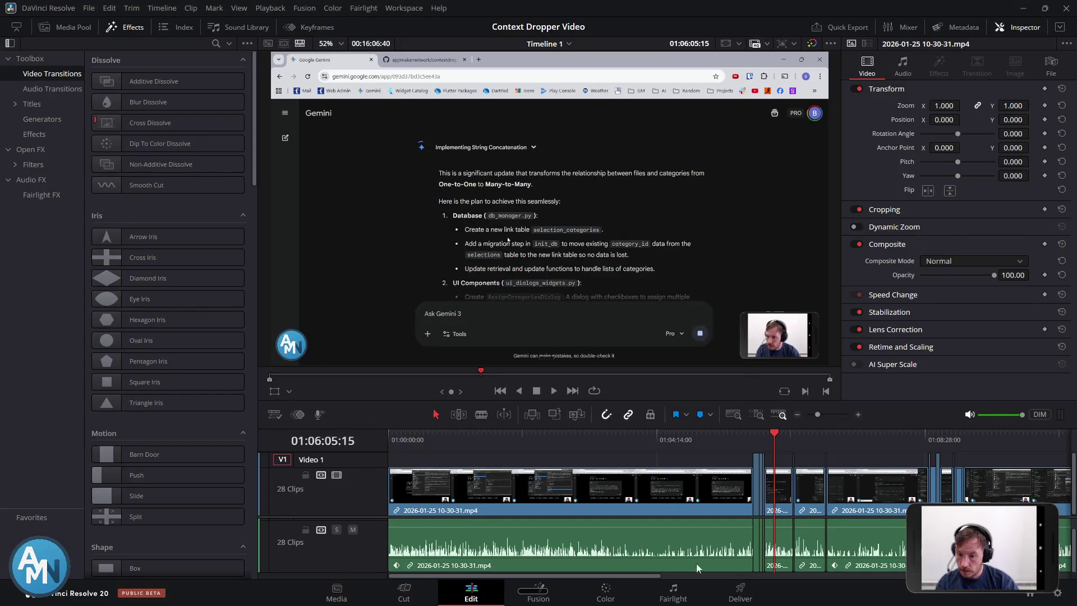
Switch to the Deliver page for full custom render settings
left_click(741, 592)
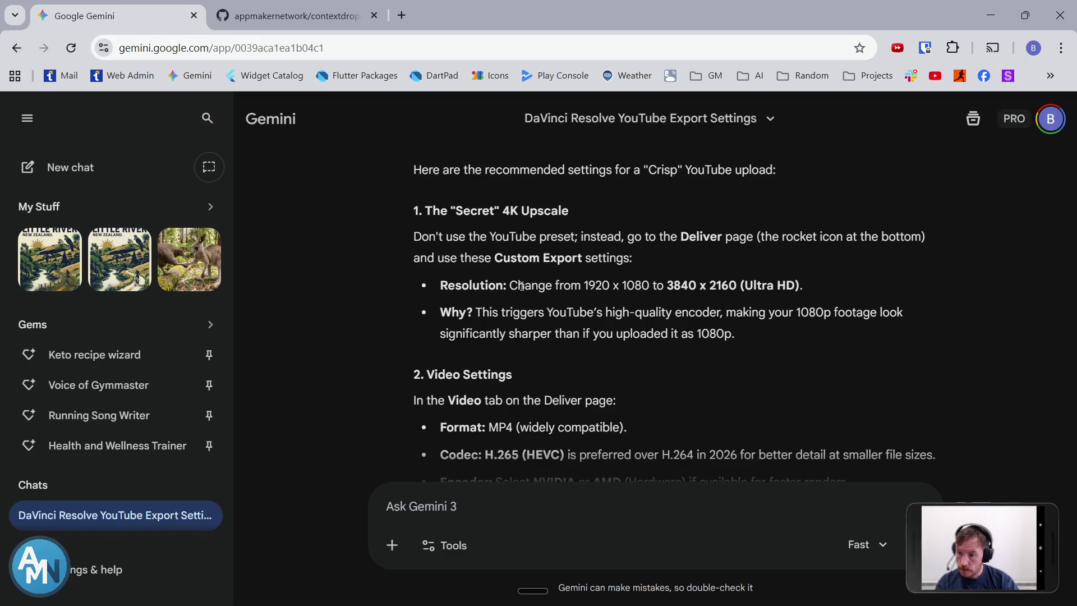
Set the custom export format to MP4
scroll(550, 377, "down", 2)
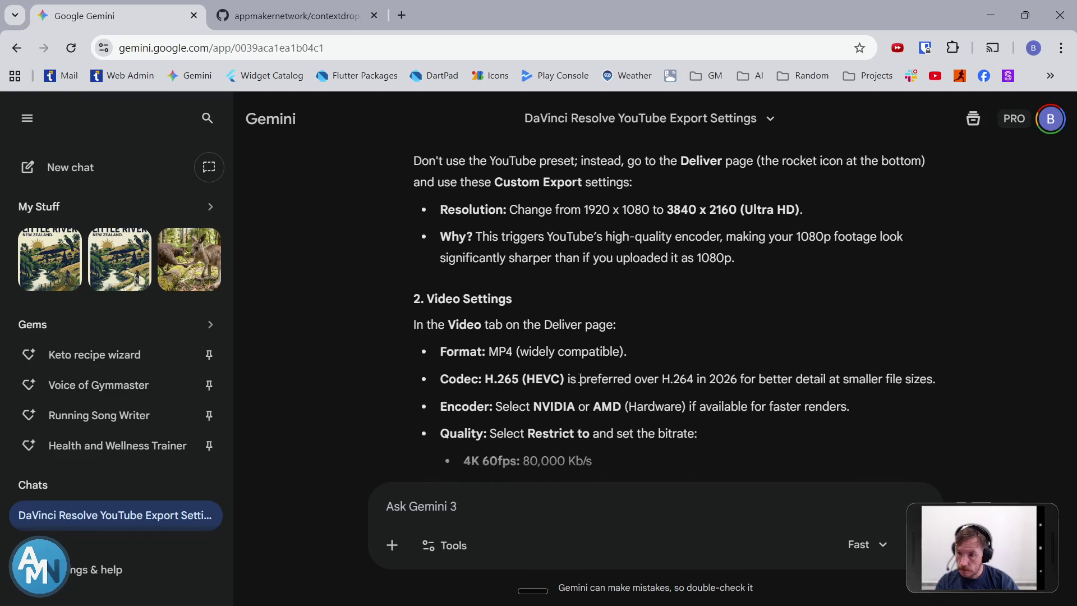
scroll(580, 379, "down", 3)
key("alt+Tab")
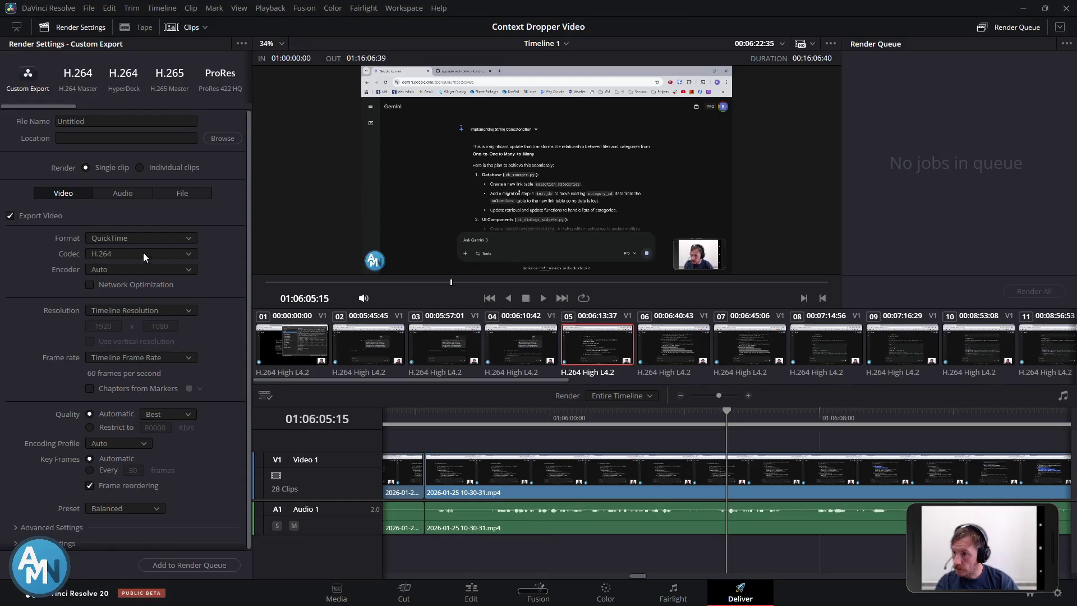
left_click(167, 238)
left_click(150, 317)
Cross-check Gemini's recommended codec and encoder settings against the H.265 render options
key("alt+Tab")
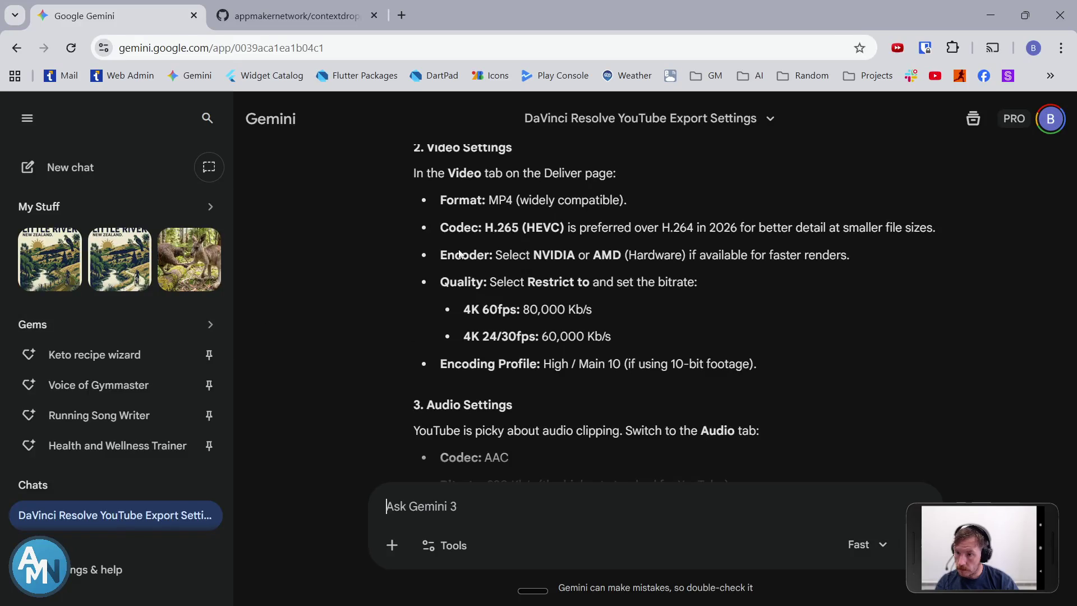
key("alt+Tab")
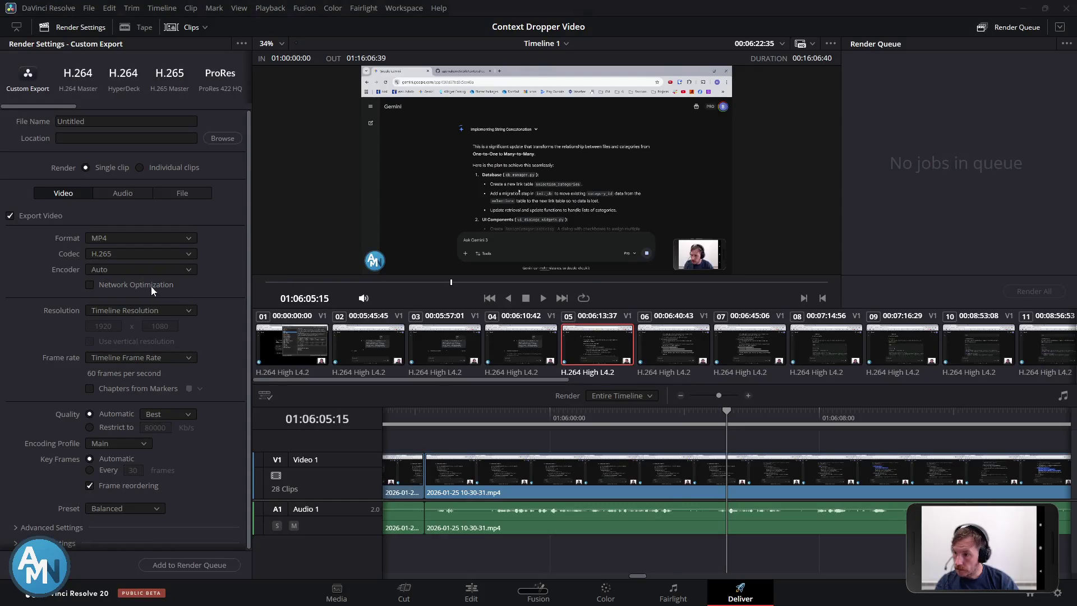
key("alt+Tab")
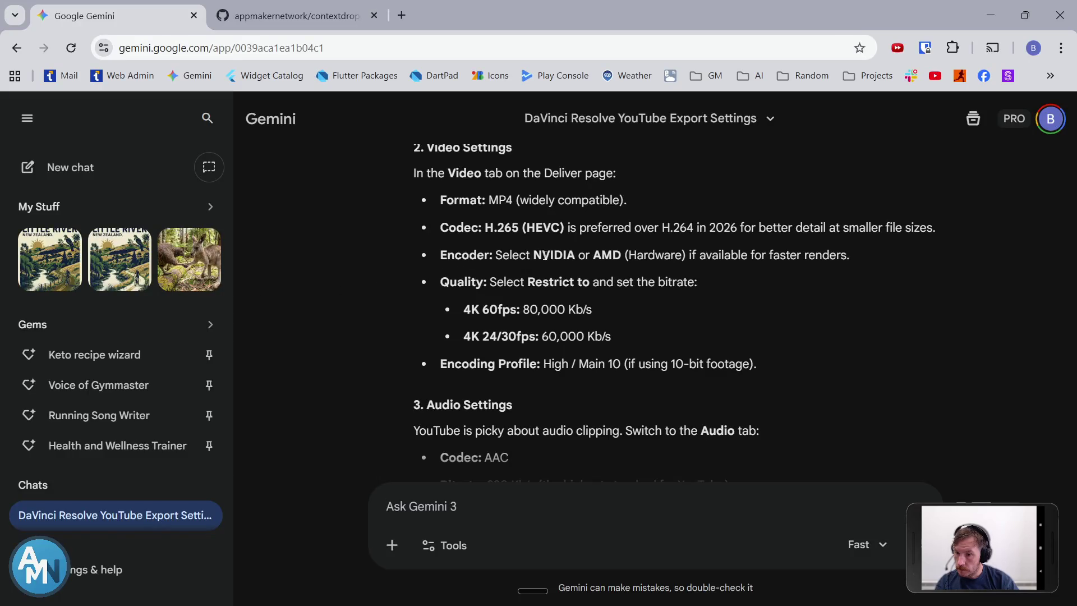
key("alt+Tab")
left_click(157, 270)
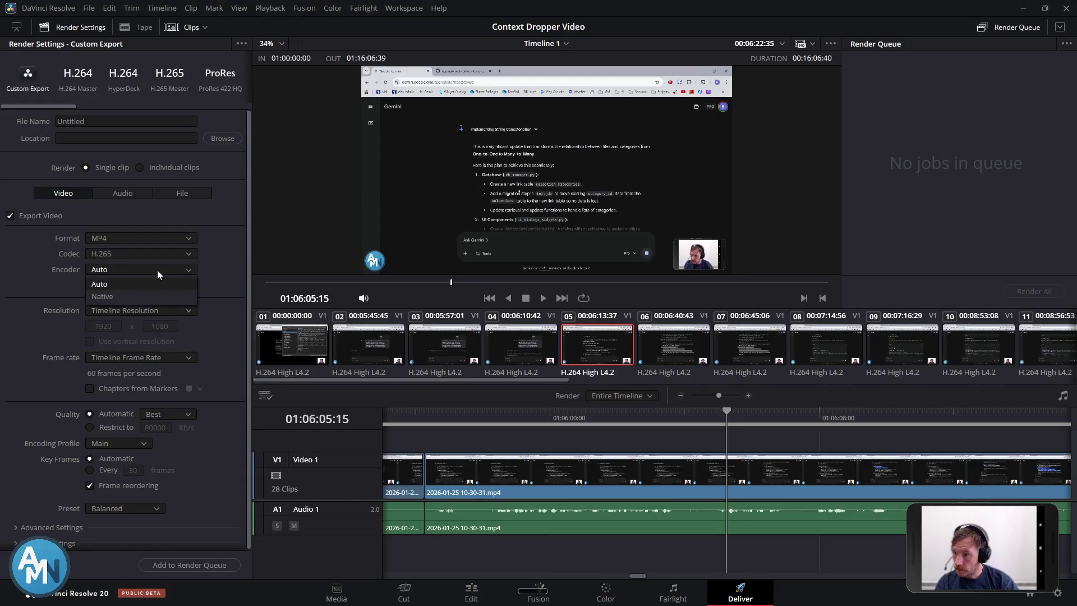
key("alt+Tab")
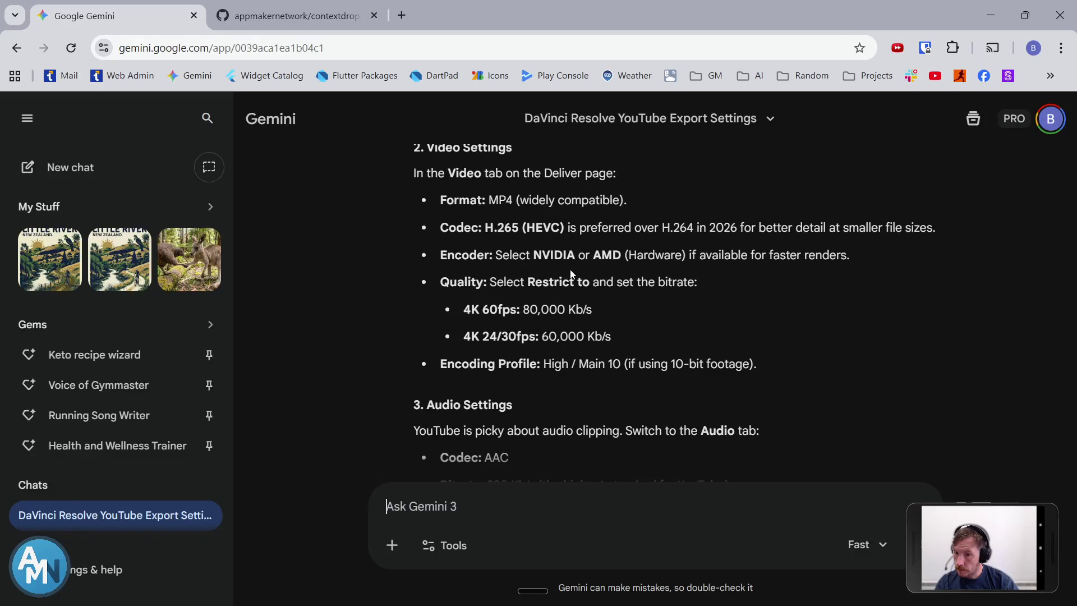
key("alt+Tab")
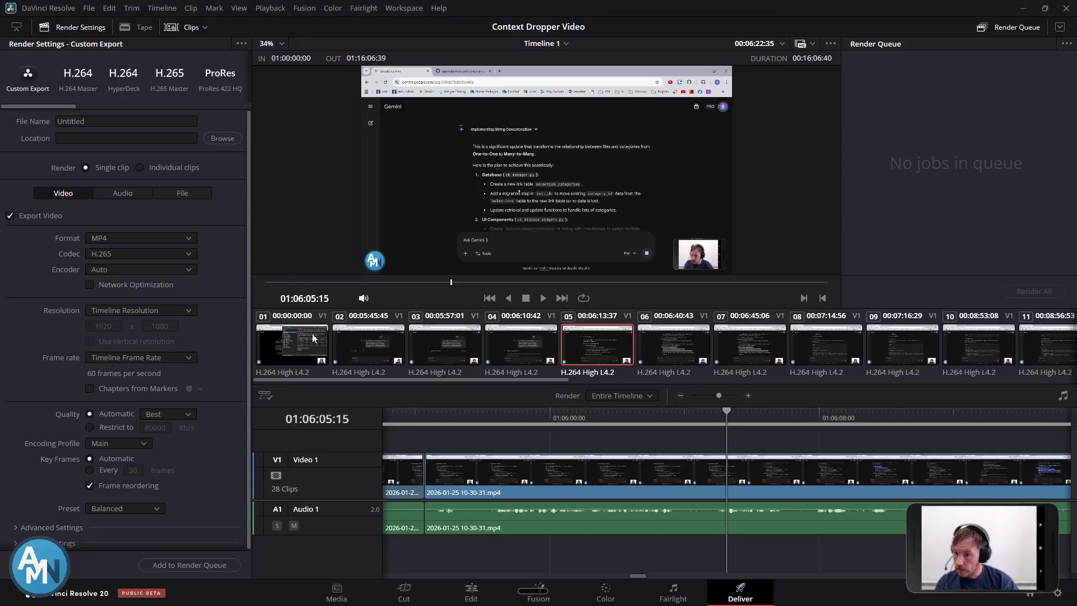
left_click(115, 311)
scroll(134, 345, "down", 5)
scroll(174, 406, "up", 3)
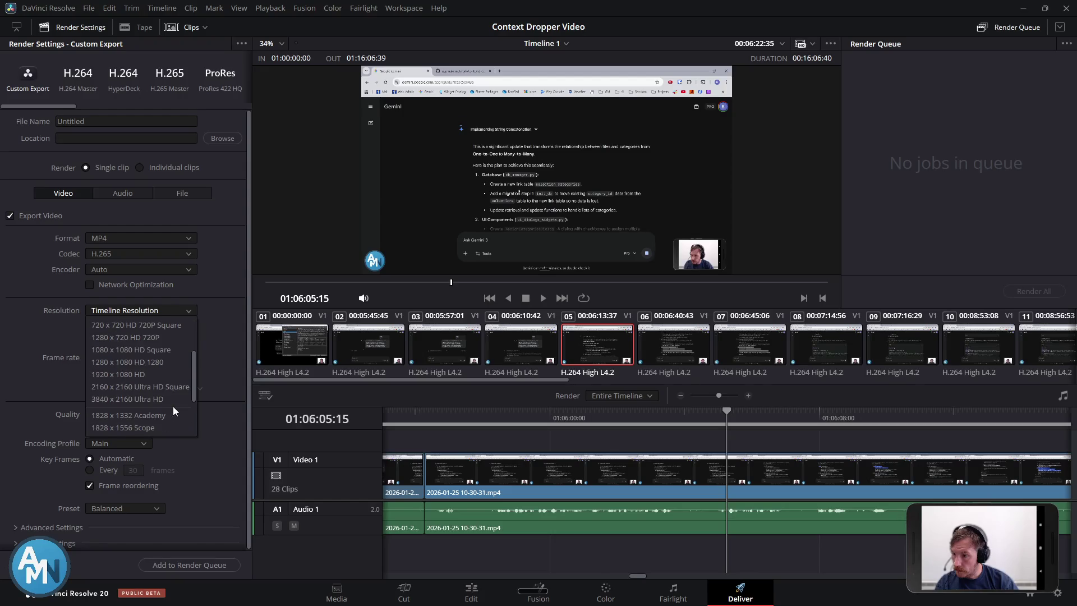
scroll(172, 406, "down", 3)
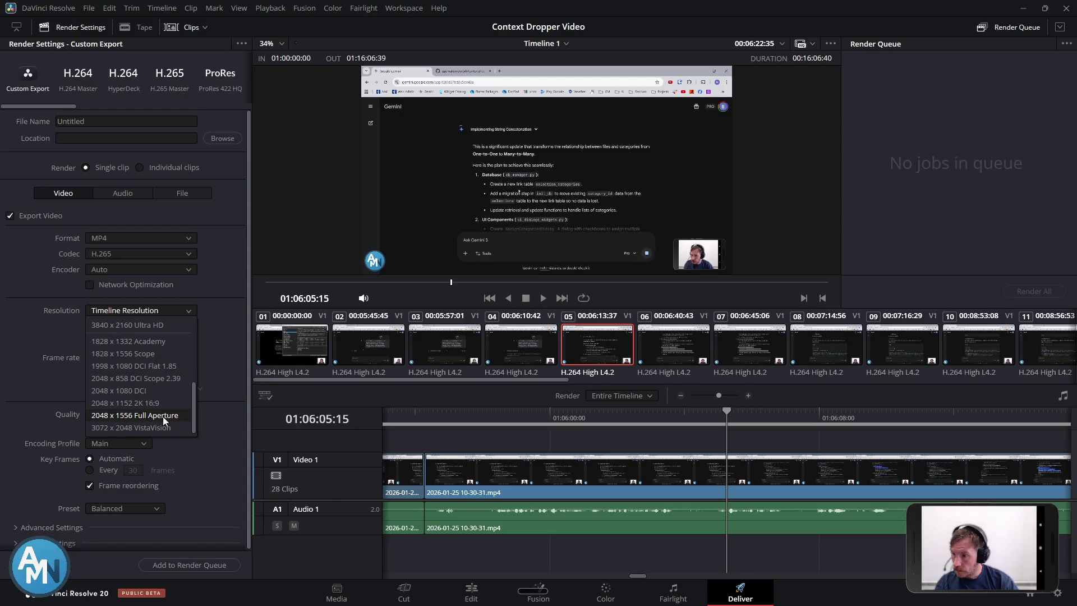
scroll(171, 408, "up", 5)
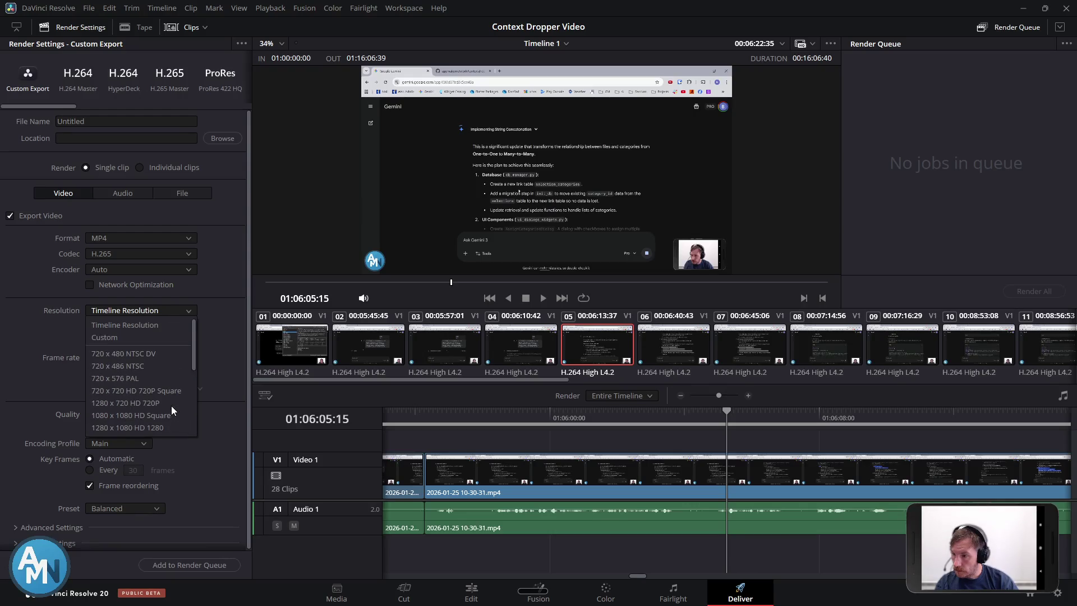
scroll(174, 356, "down", 1)
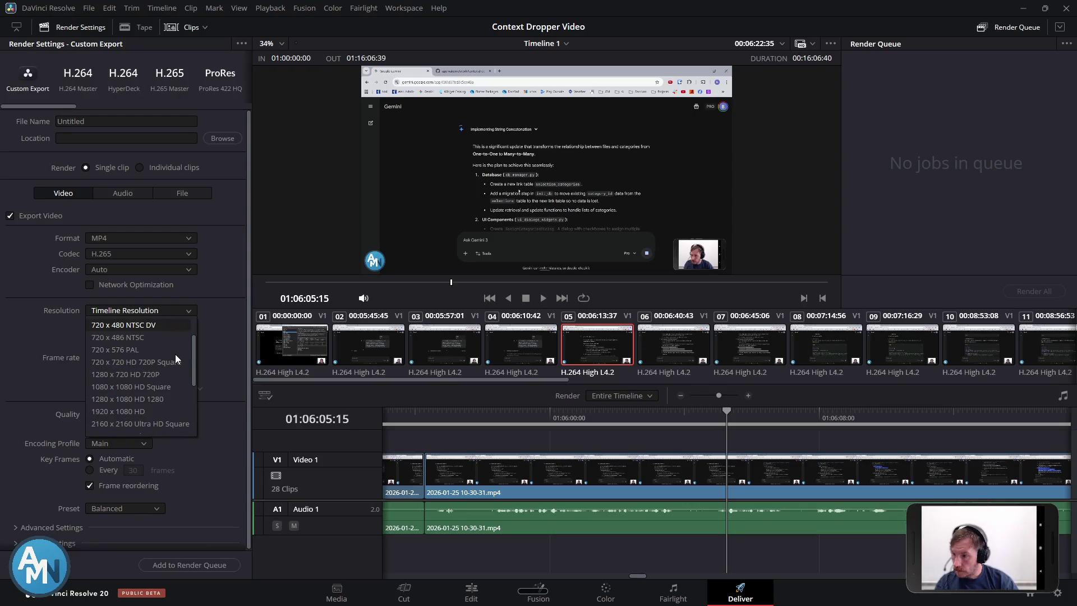
scroll(183, 368, "up", 1)
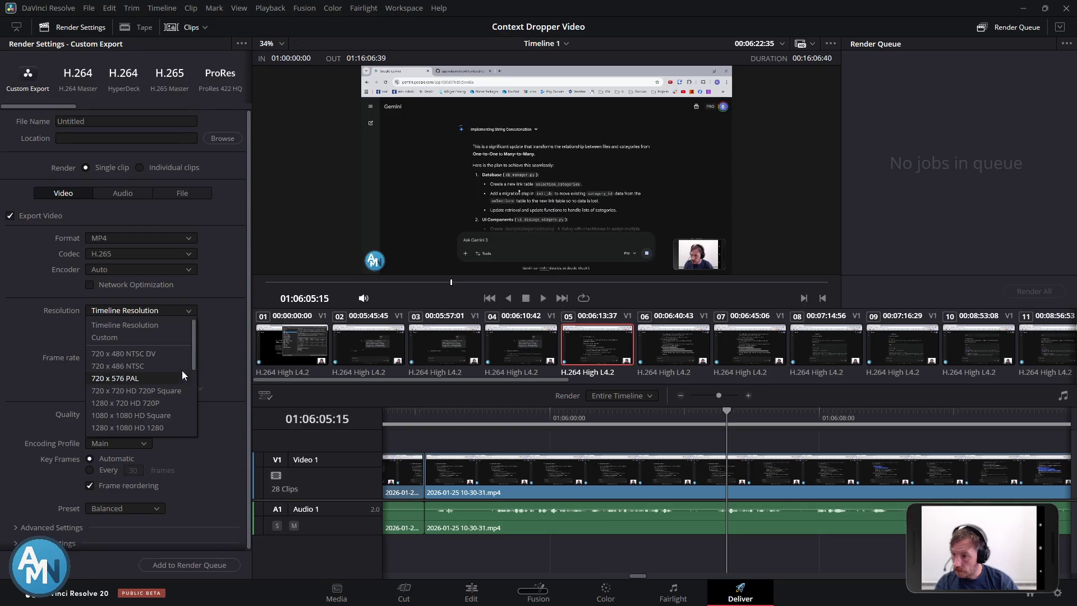
key("alt+Tab")
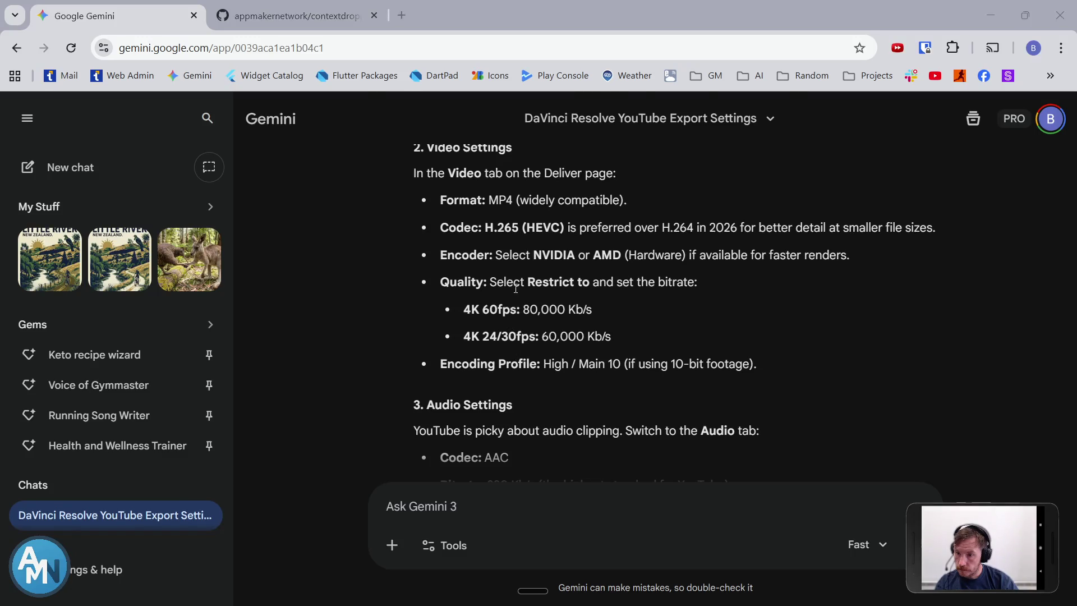
key("alt+Tab")
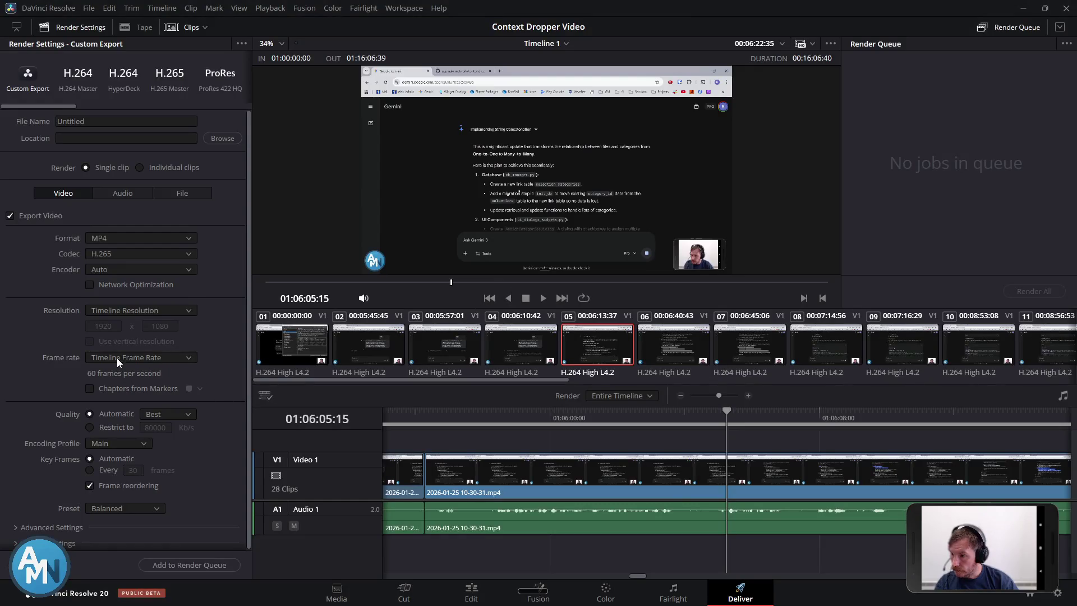
Set the render resolution to 3840 x 2160 Ultra HD after briefly trying a custom width
left_click(136, 308)
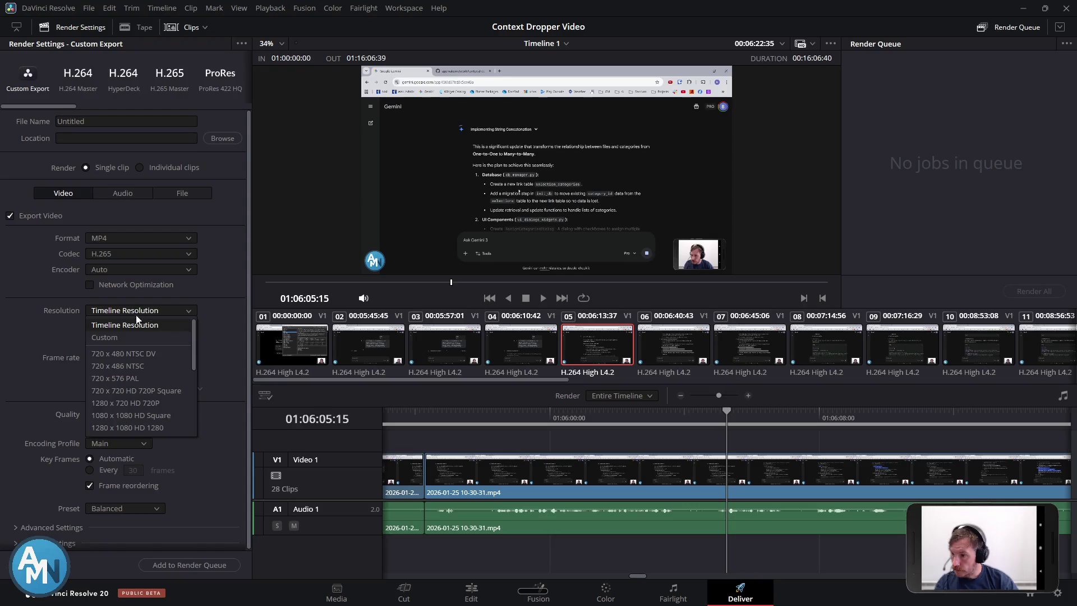
left_click(142, 335)
left_click(115, 327)
key("Return")
left_click(154, 307)
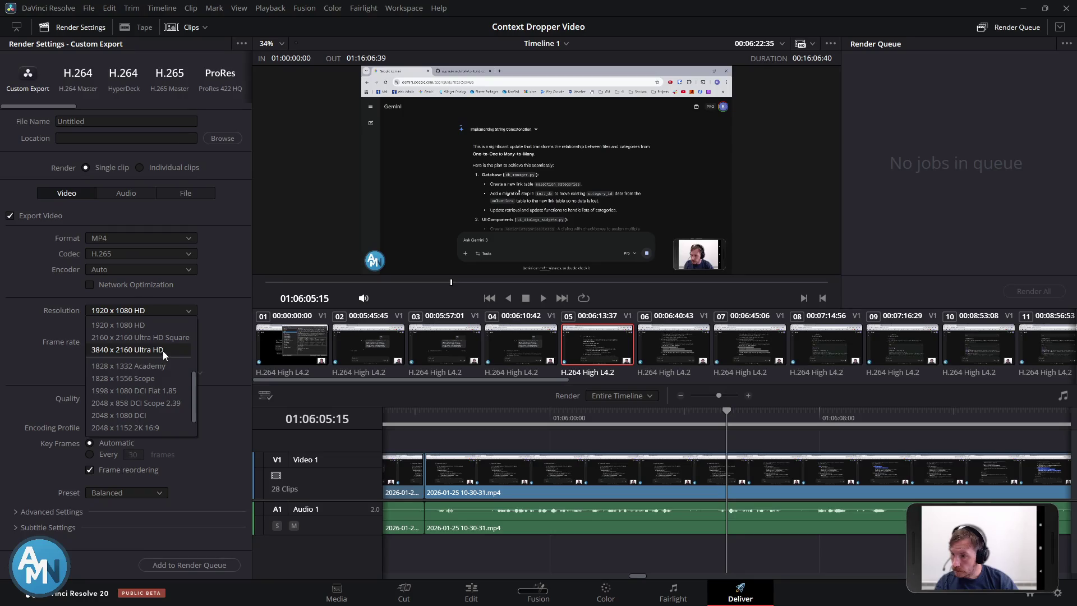
scroll(163, 351, "down", 1)
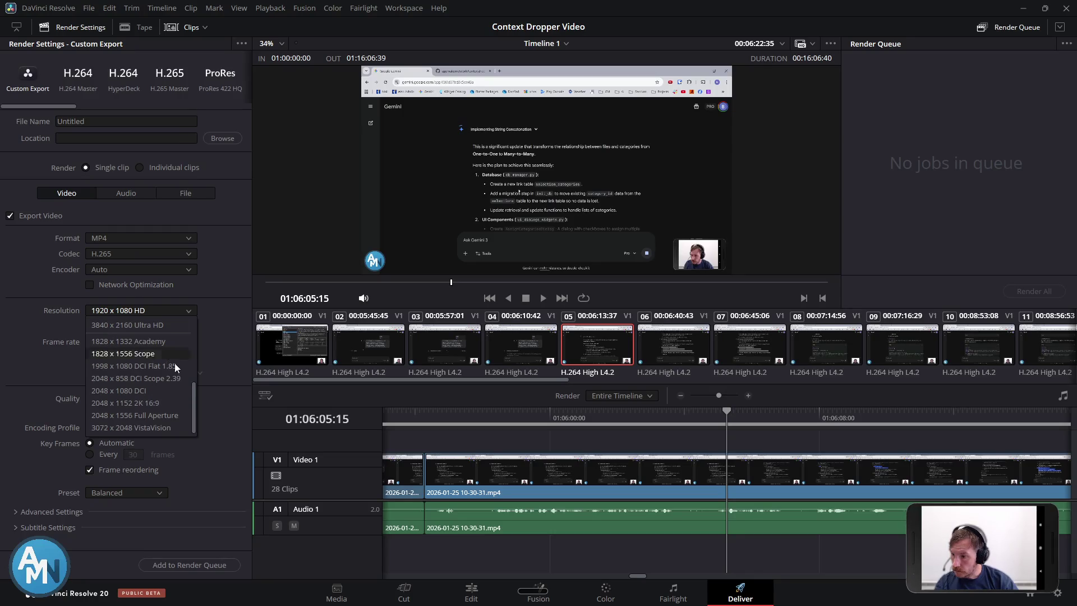
scroll(173, 400, "up", 2)
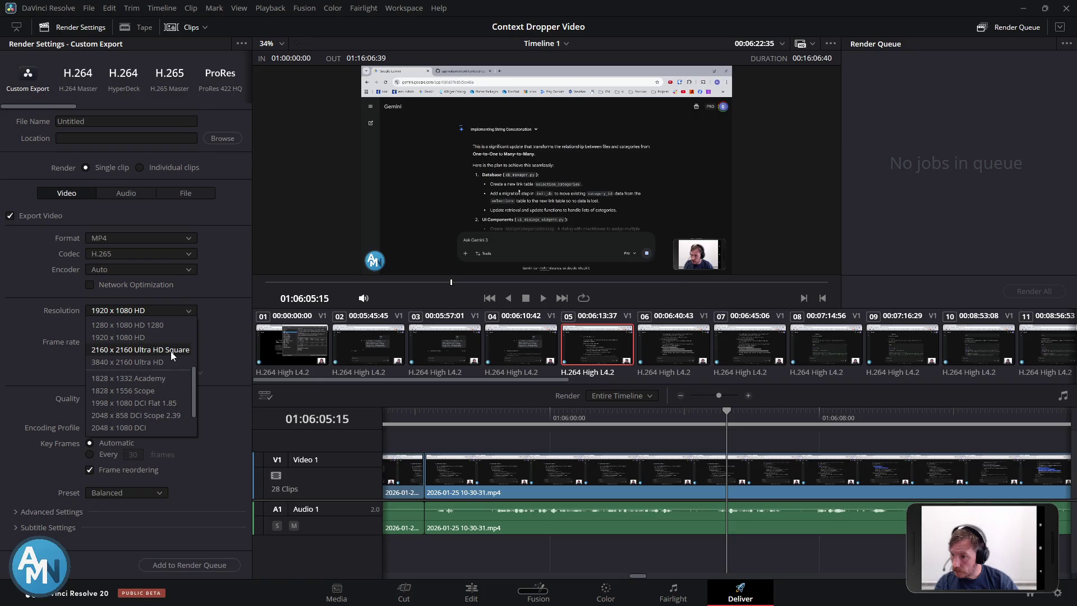
scroll(167, 339, "up", 3)
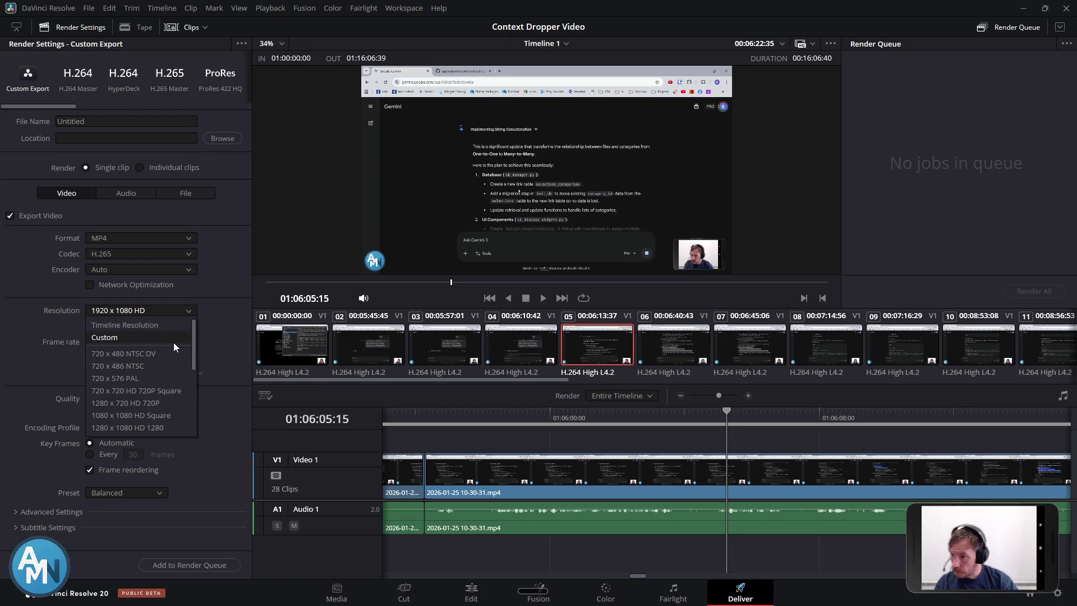
scroll(175, 346, "down", 2)
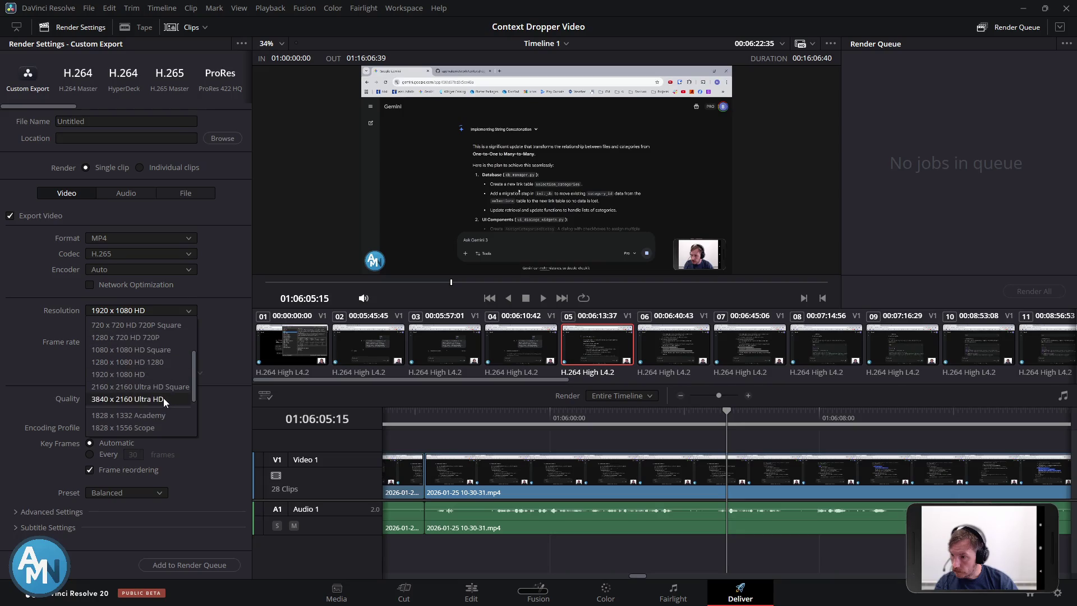
left_click(167, 400)
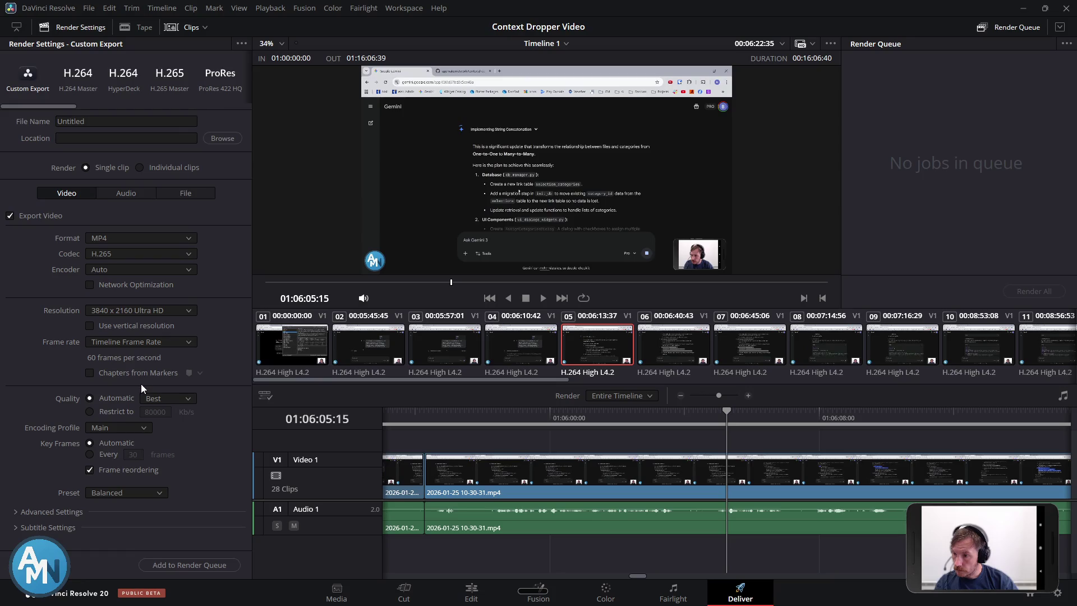
key("alt+Tab")
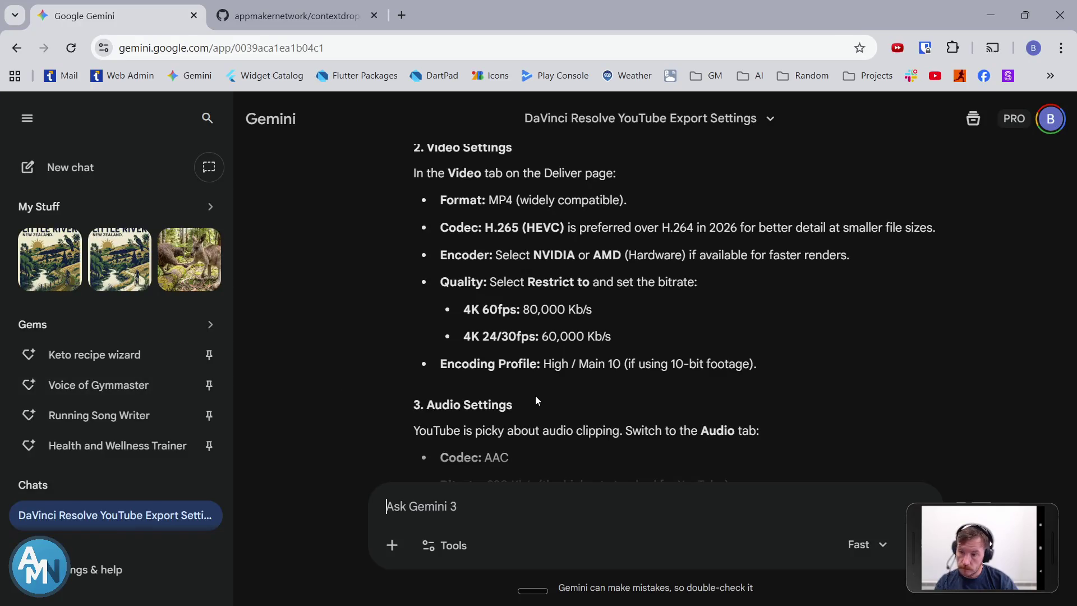
Compare Gemini's AAC 320 Kb/s audio recommendations against Resolve's Audio export settings
scroll(535, 400, "down", 3)
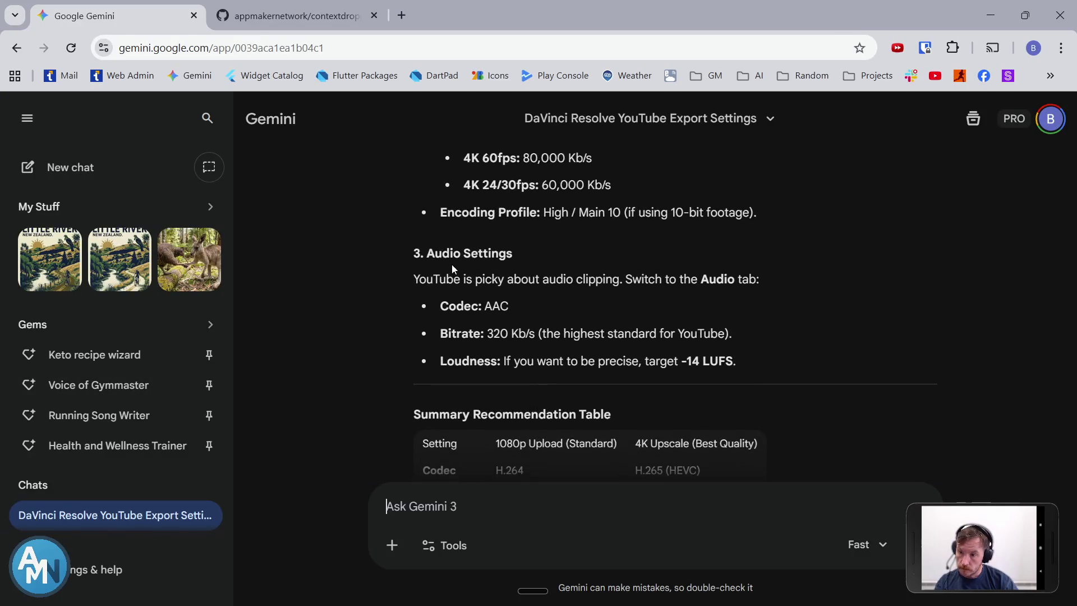
key("alt+Tab")
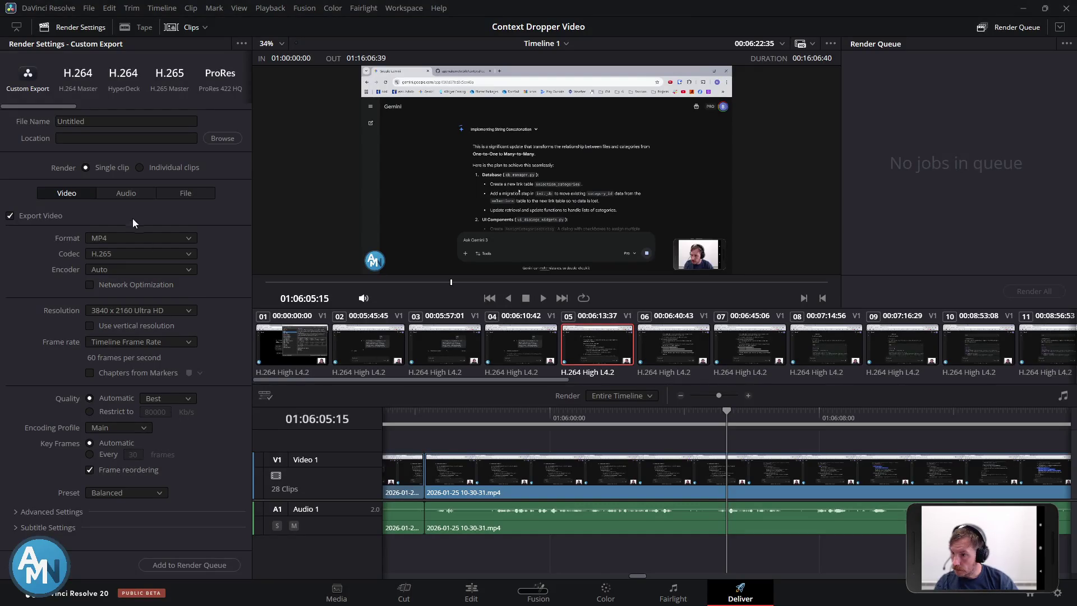
left_click(133, 194)
key("alt+Tab")
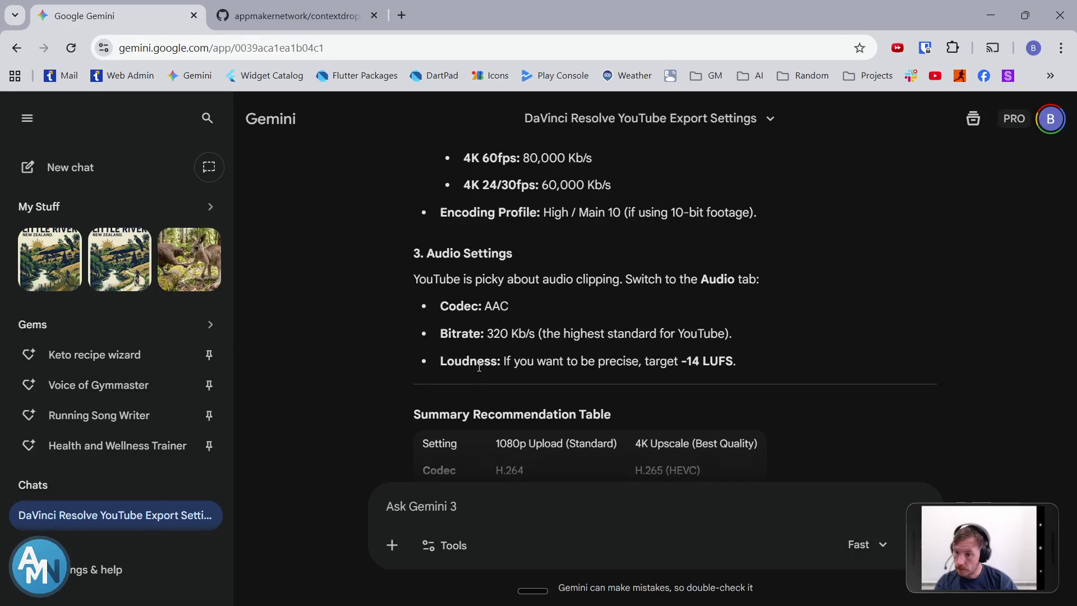
key("alt+Tab")
key("alt+Tab")
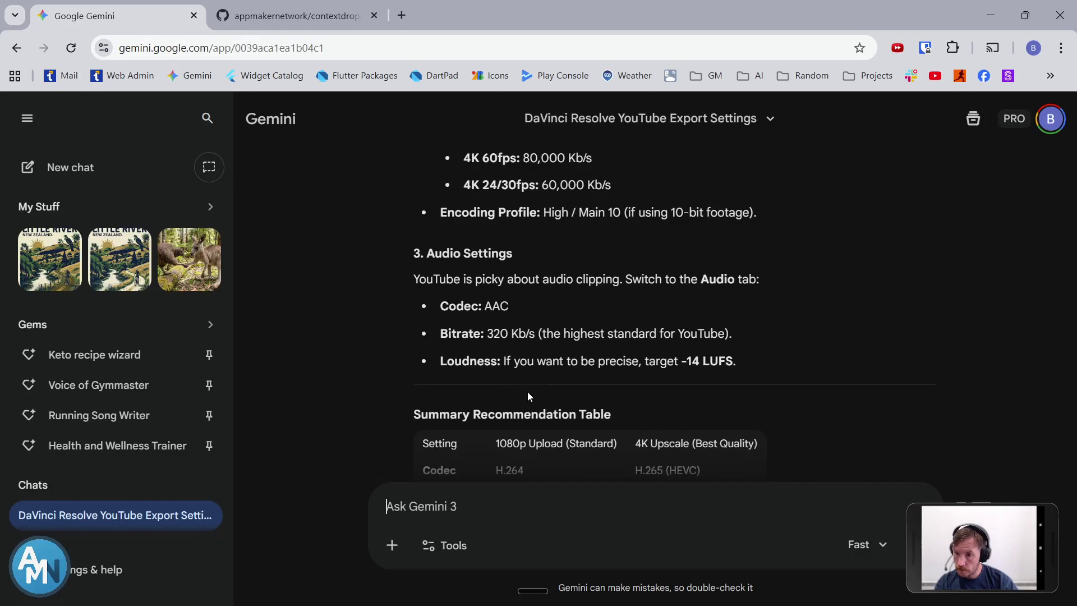
scroll(527, 393, "down", 1)
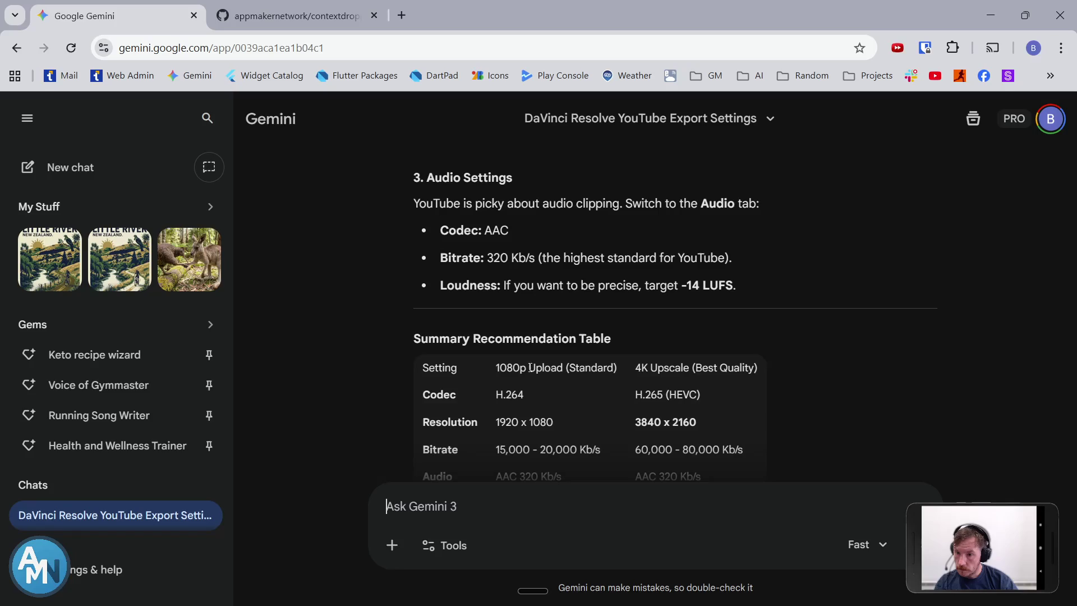
key("alt+Tab")
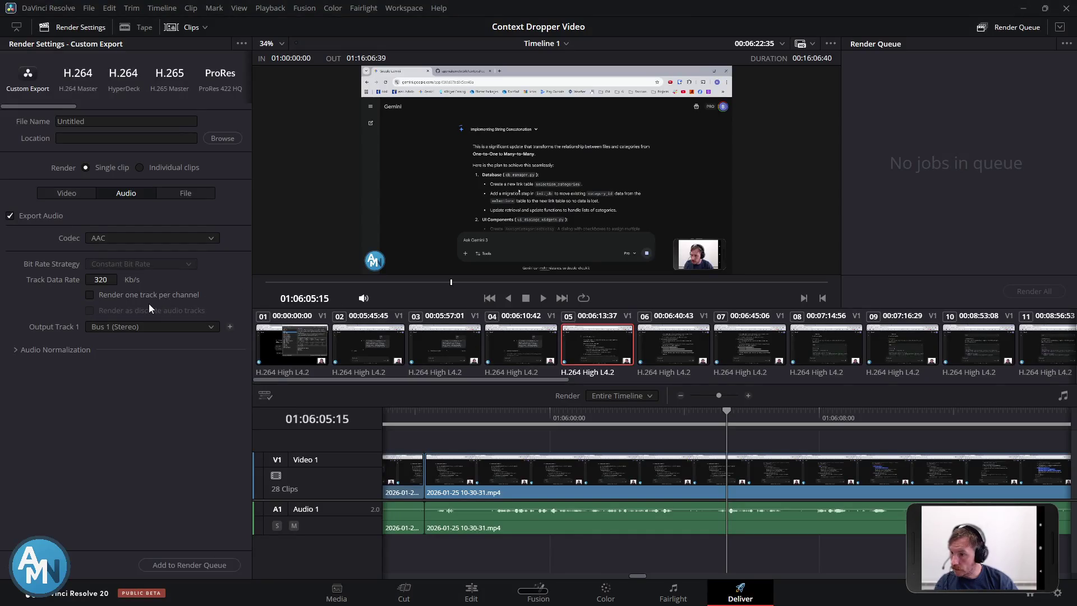
Expand Audio Normalization and leave YouTube as the loudness standard
left_click(140, 349)
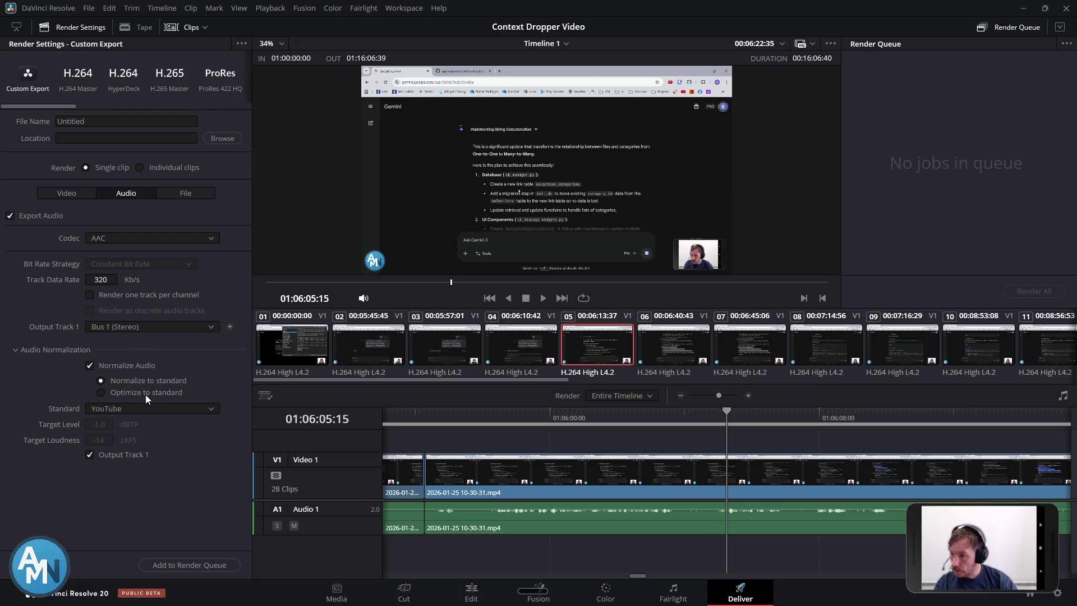
left_click(151, 408)
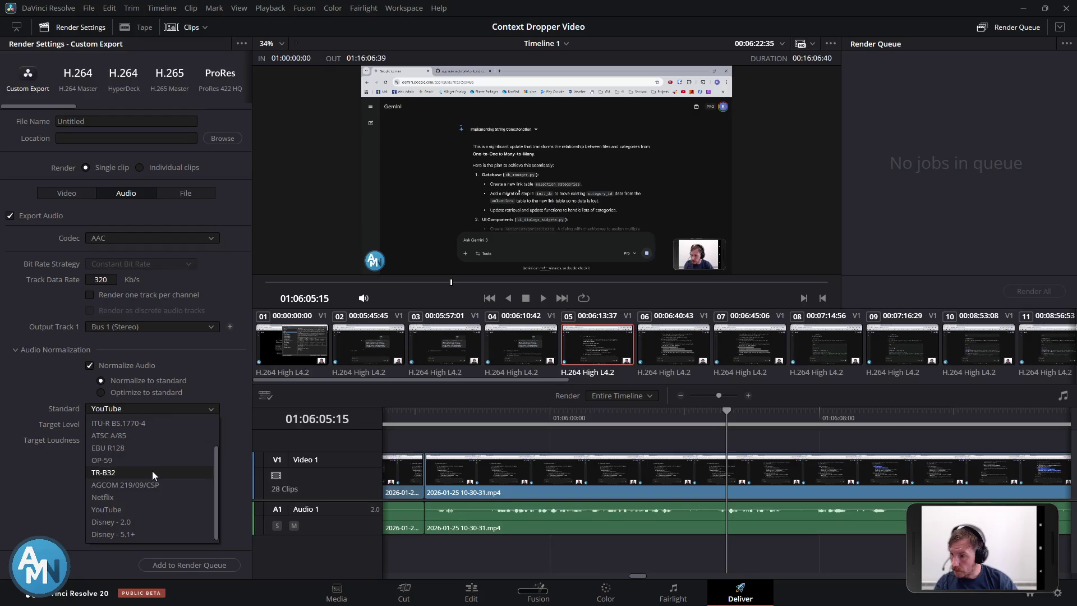
left_click(136, 424)
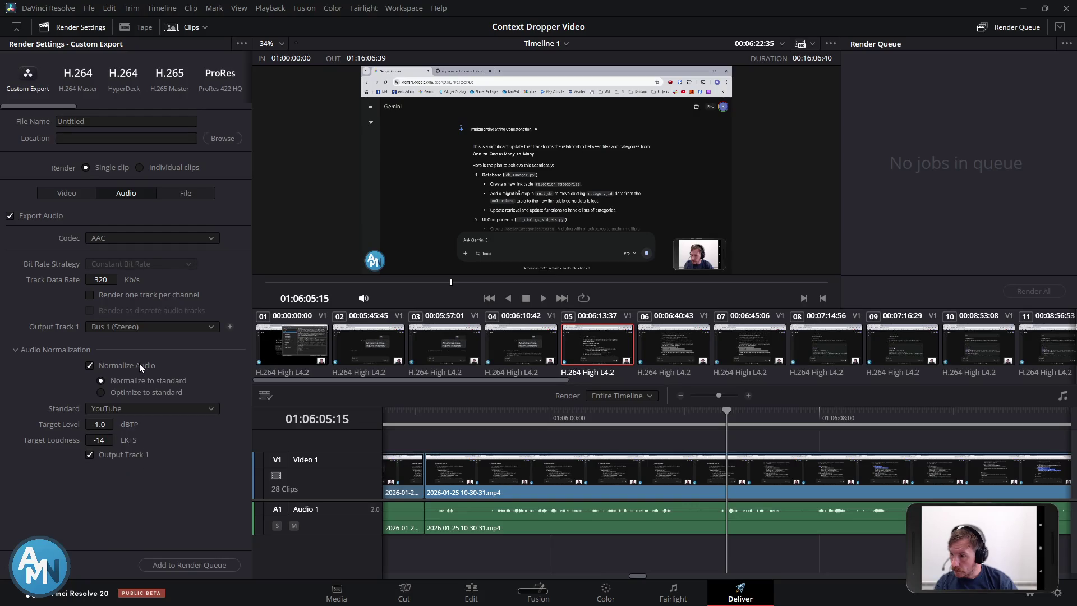
left_click(150, 406)
left_click(150, 407)
Review Gemini's loudness advice and its summary recommendation table
key("alt+Tab")
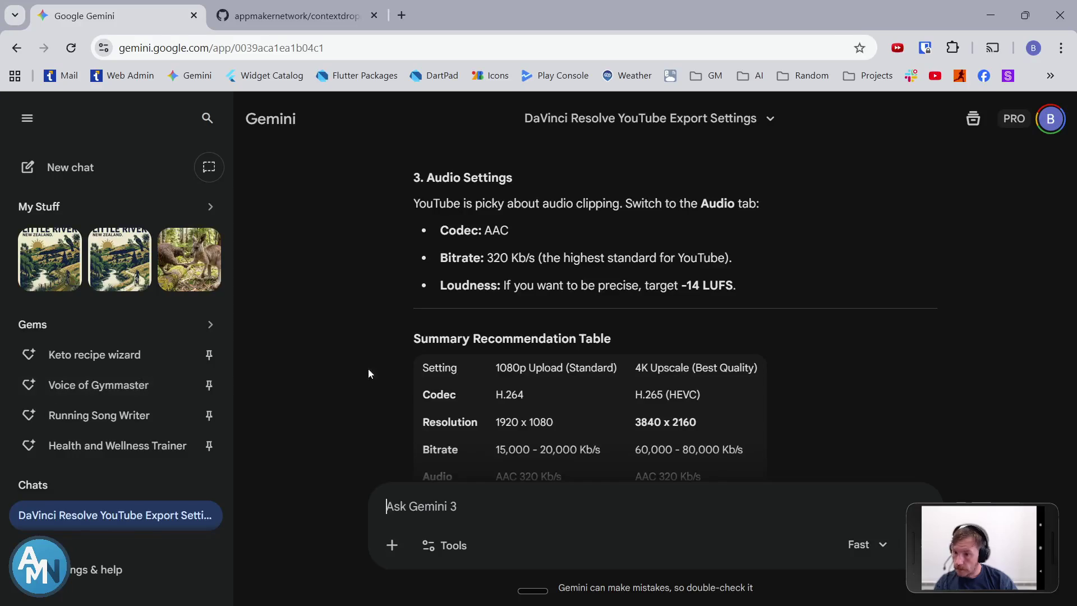
key("alt+Tab")
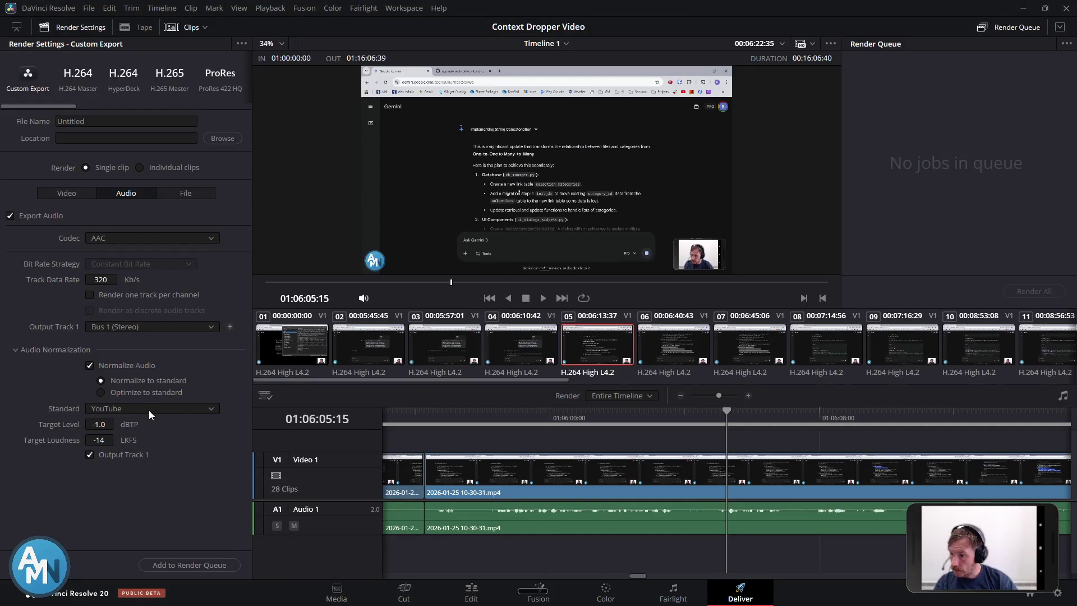
key("alt+Tab")
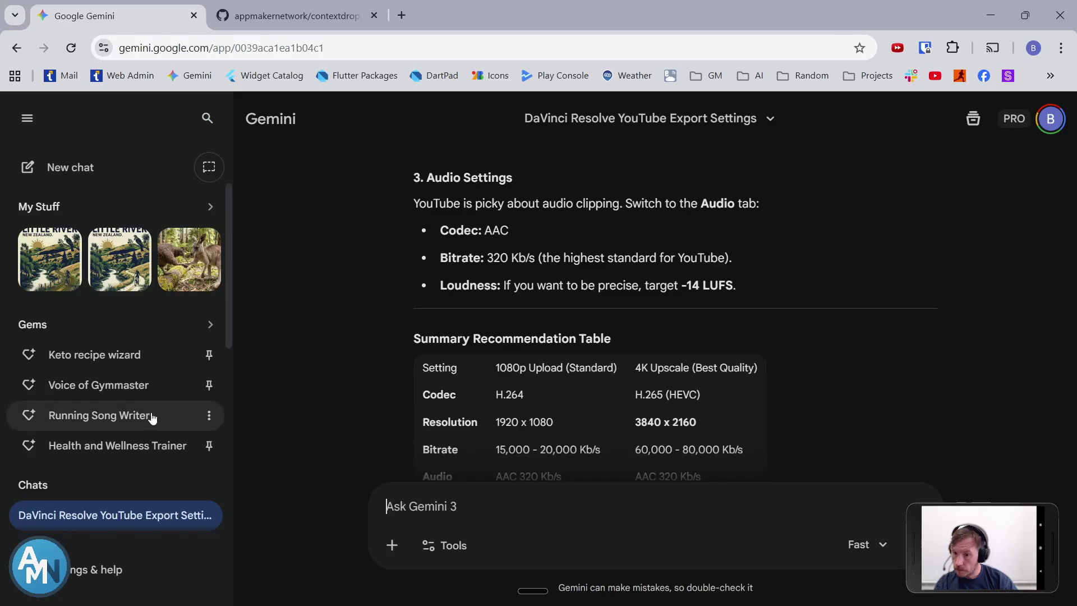
scroll(396, 391, "down", 3)
scroll(398, 389, "down", 2)
scroll(402, 385, "up", 2)
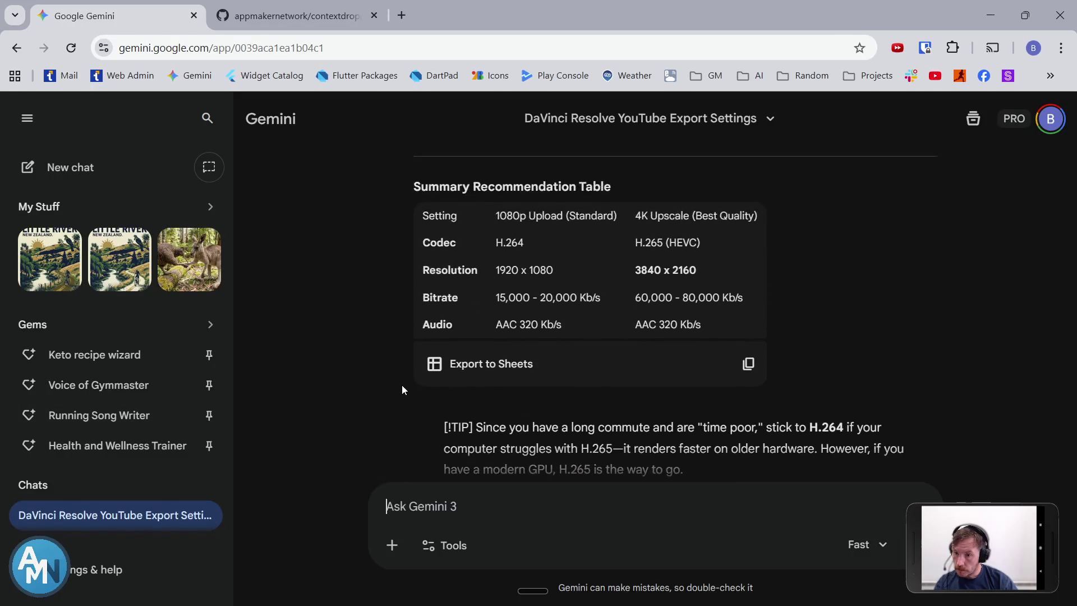
key("alt+Tab")
Turn off Normalize Audio and keep Bus 1 (Stereo) as the output track
left_click(94, 365)
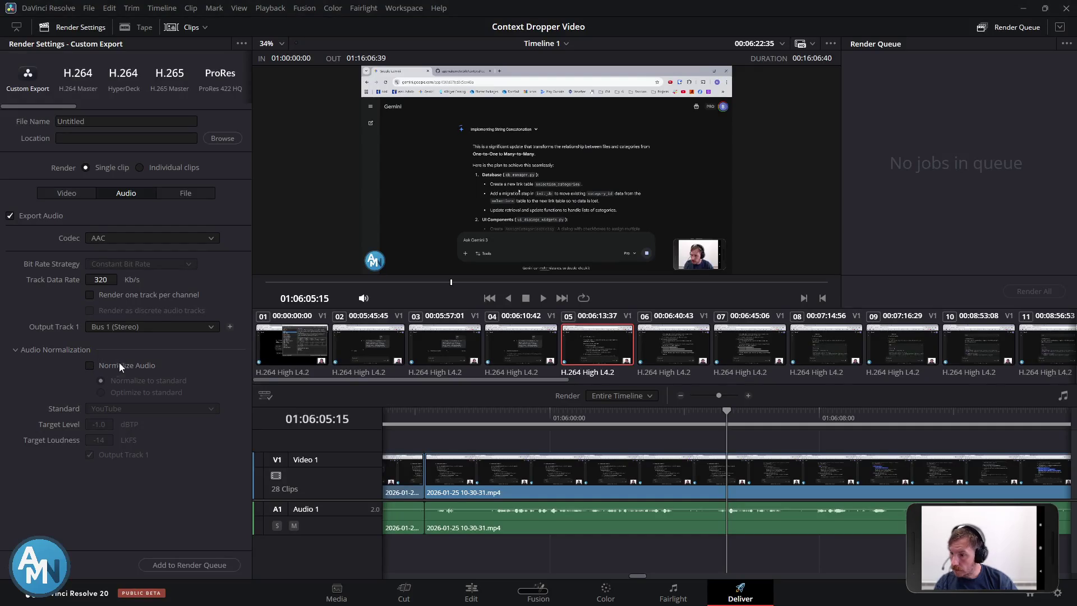
left_click(168, 328)
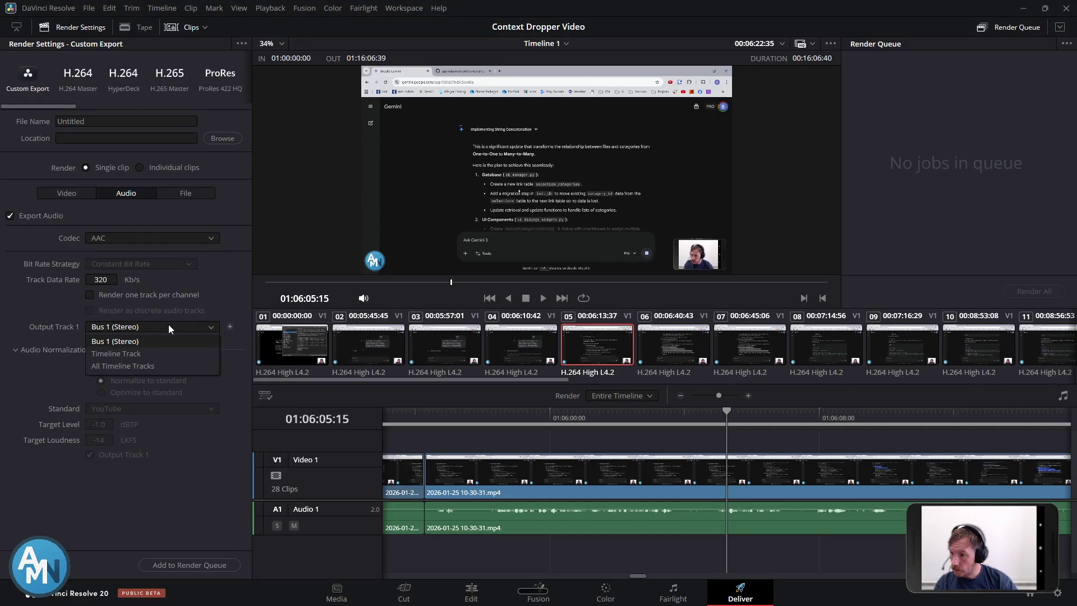
left_click(169, 327)
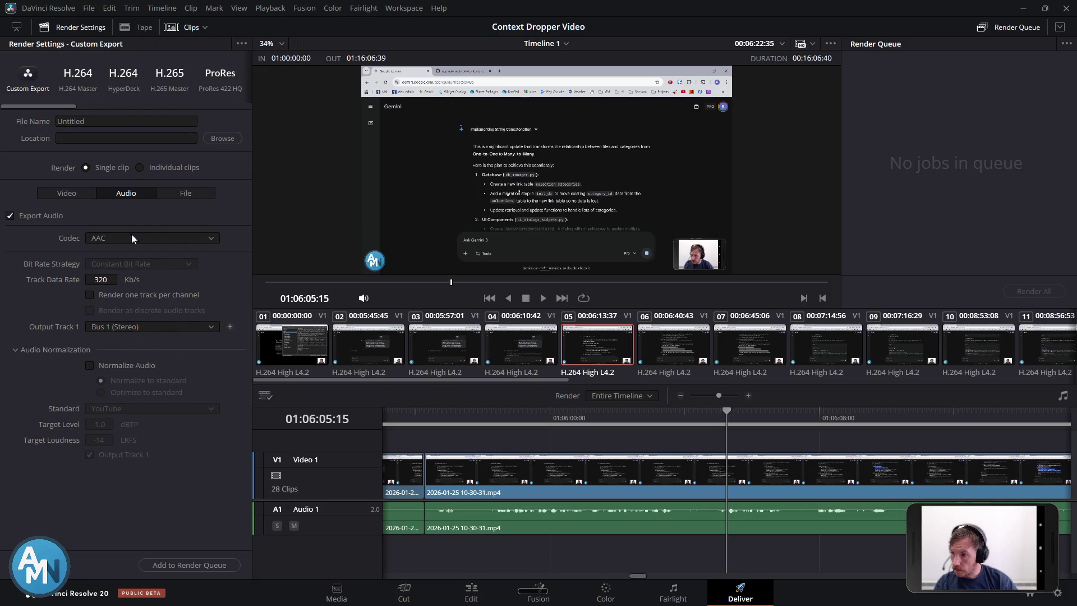
left_click(177, 193)
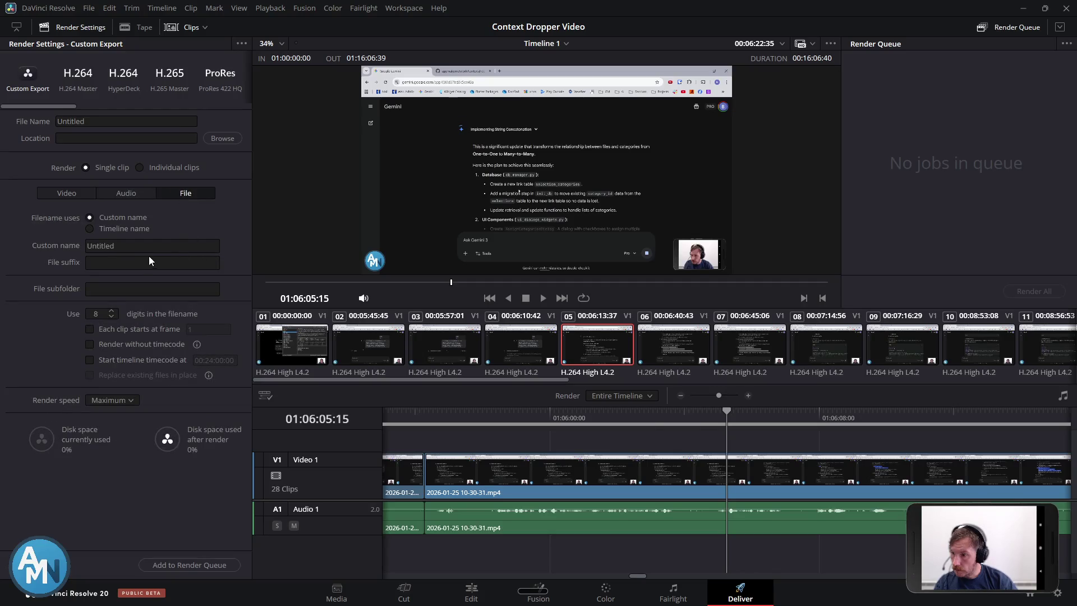
Read Gemini's final export tip, then select the 'Untitled' custom name for replacement
key("alt+Tab")
scroll(437, 346, "down", 2)
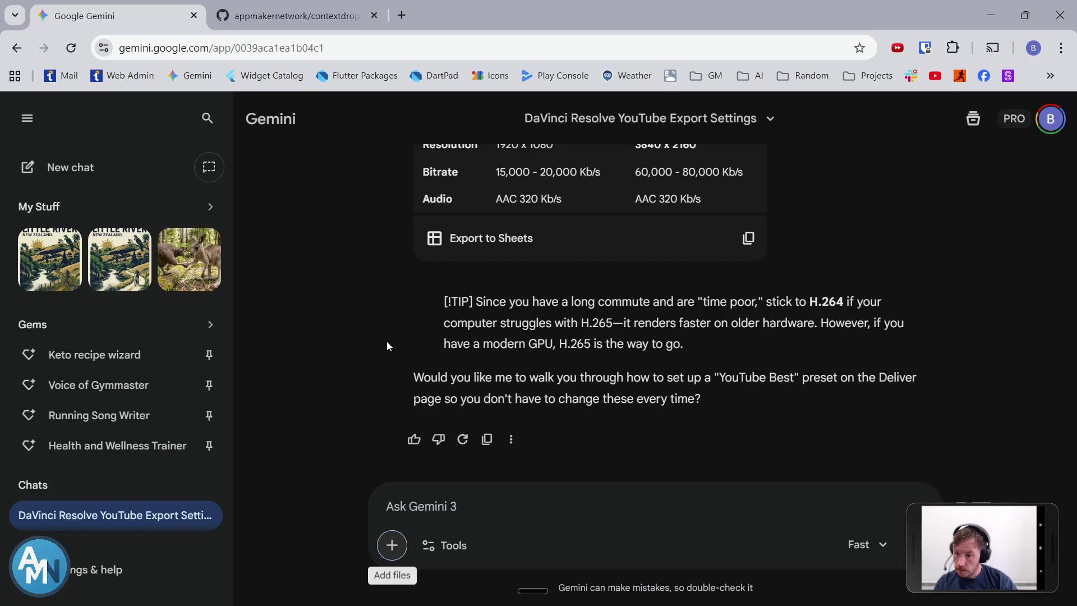
key("alt+Tab")
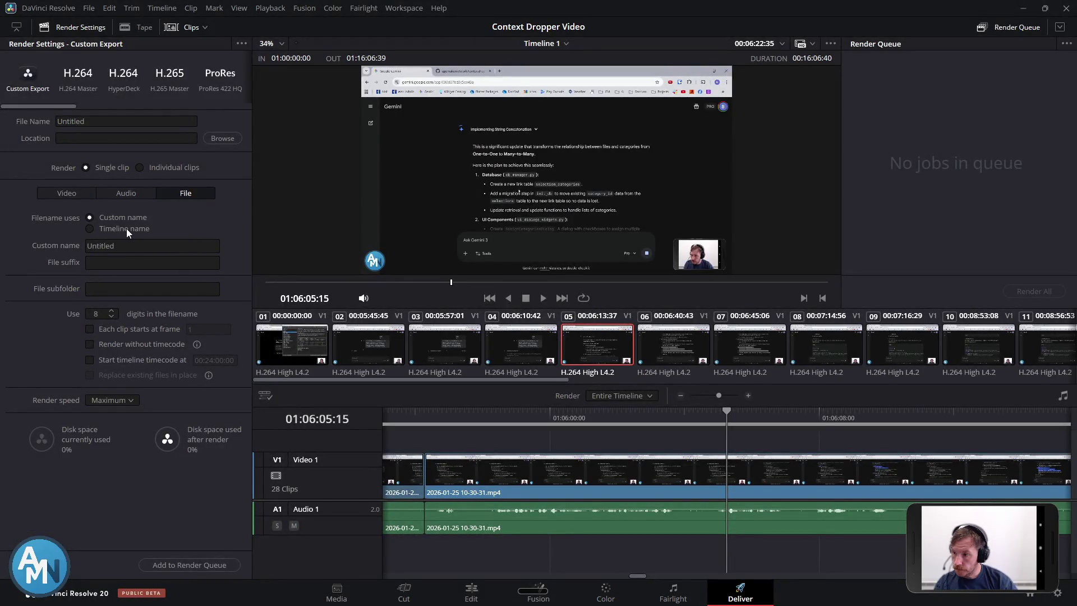
double_click(161, 245)
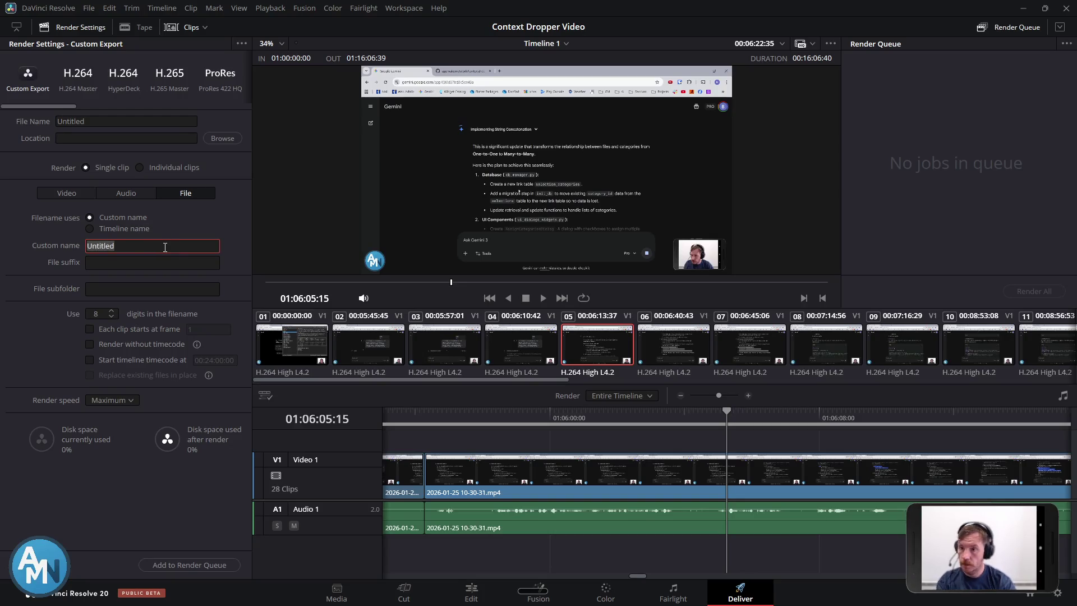